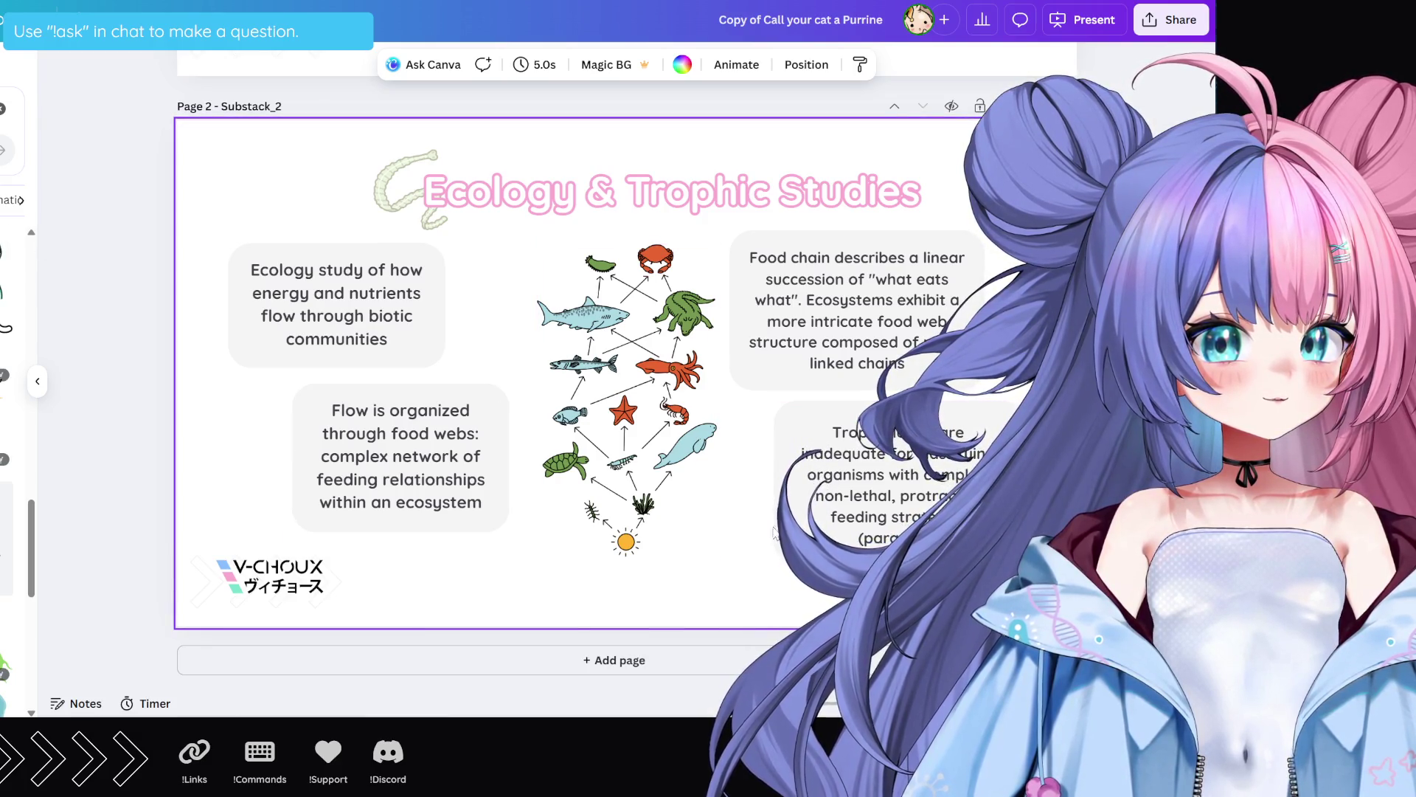
Step: Duplicate the Ecology & Trophic Studies slide with Ctrl+D to create an identical page 3
key(ctrl+d)
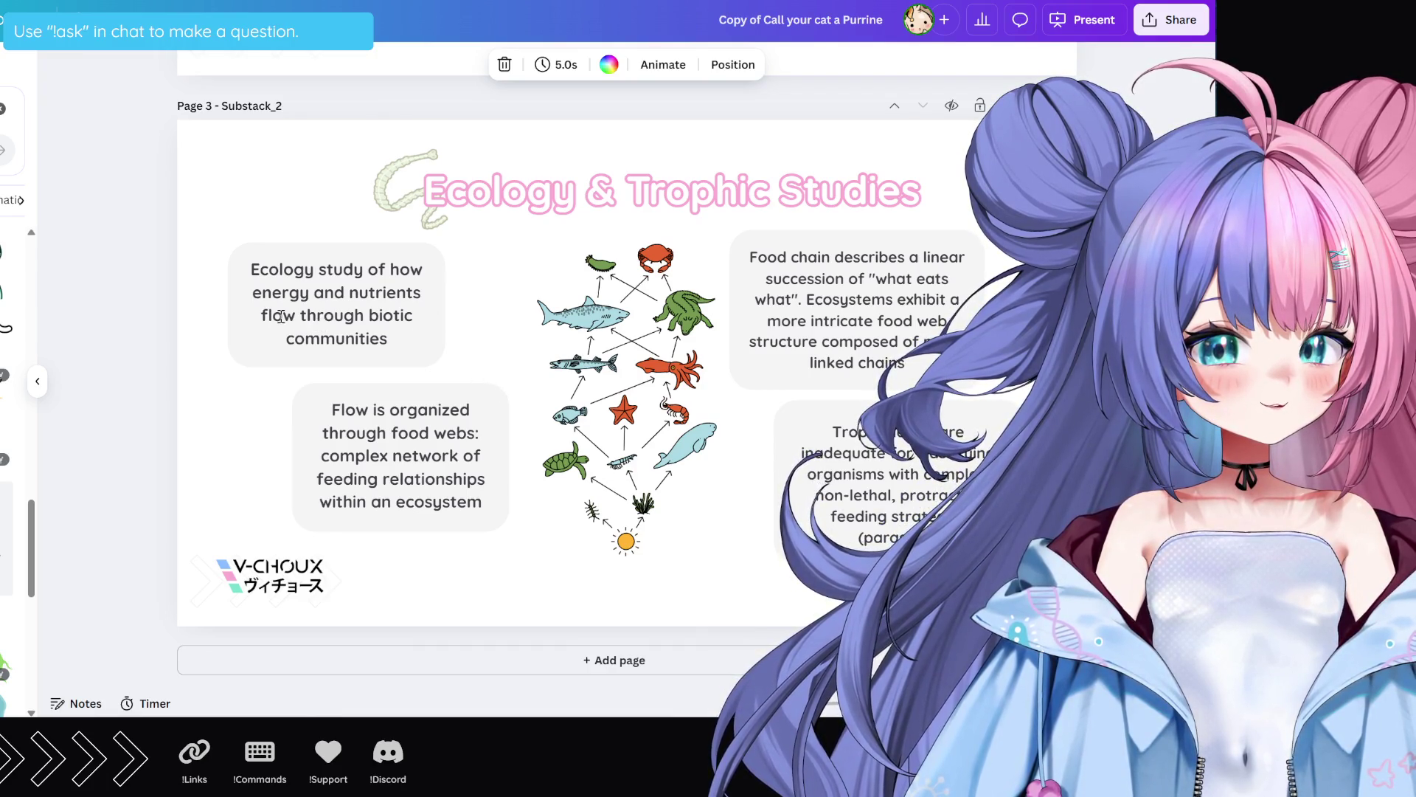
Step: Replace the page 3 title with the pasted 'Essential Governing Principles'
click(697, 236)
scroll(941, 317, down, 3)
scroll(940, 317, up, 3)
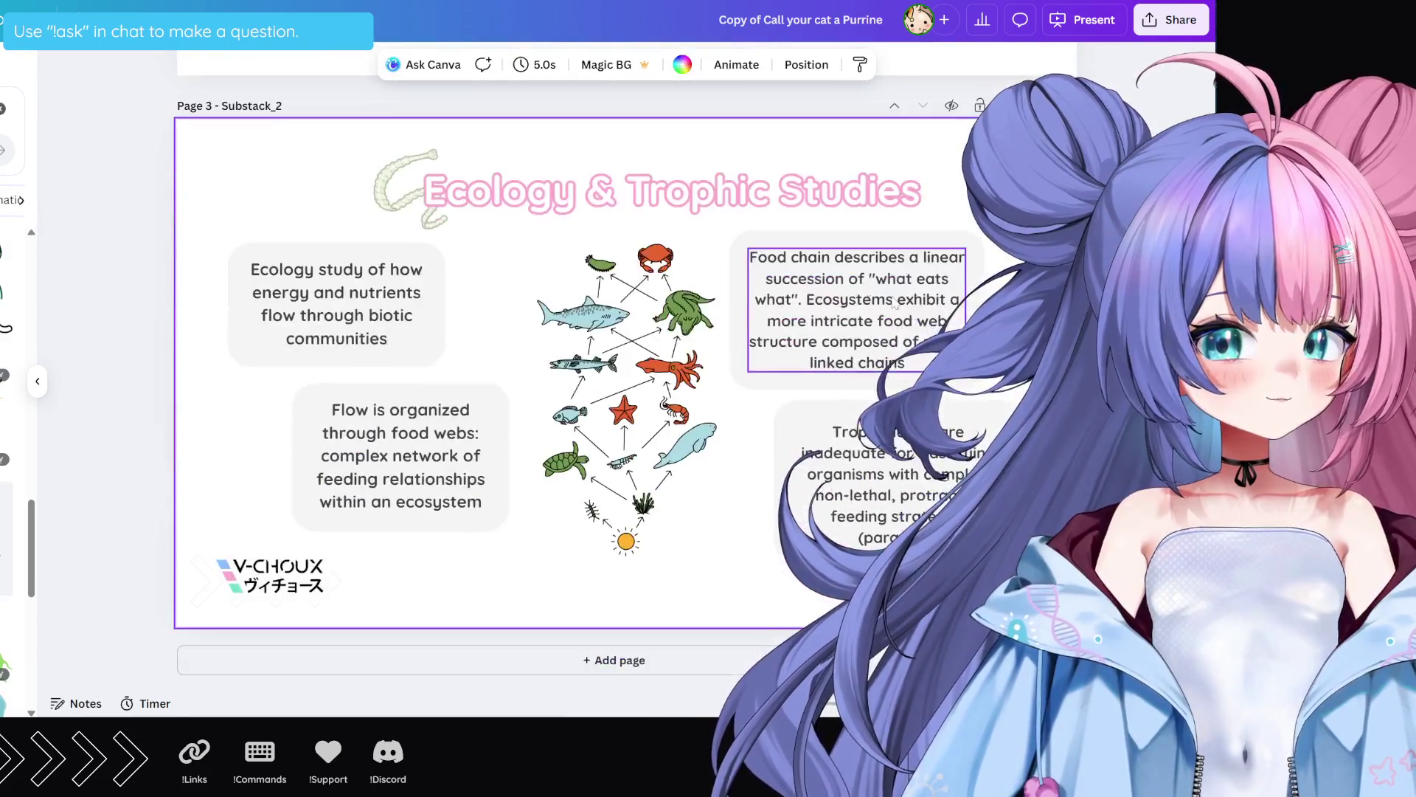
click(588, 196)
click(588, 196)
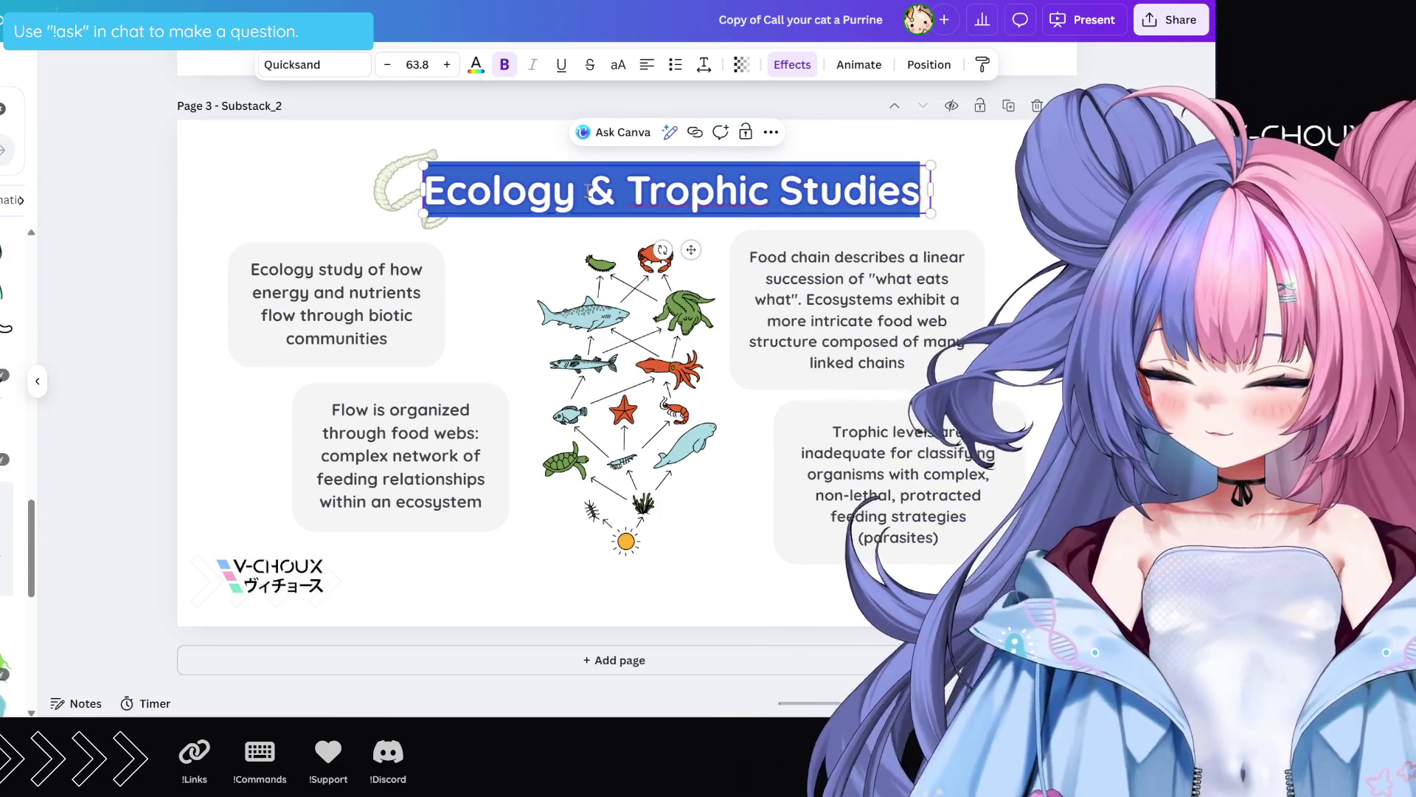
text(Essential Governing Principles)
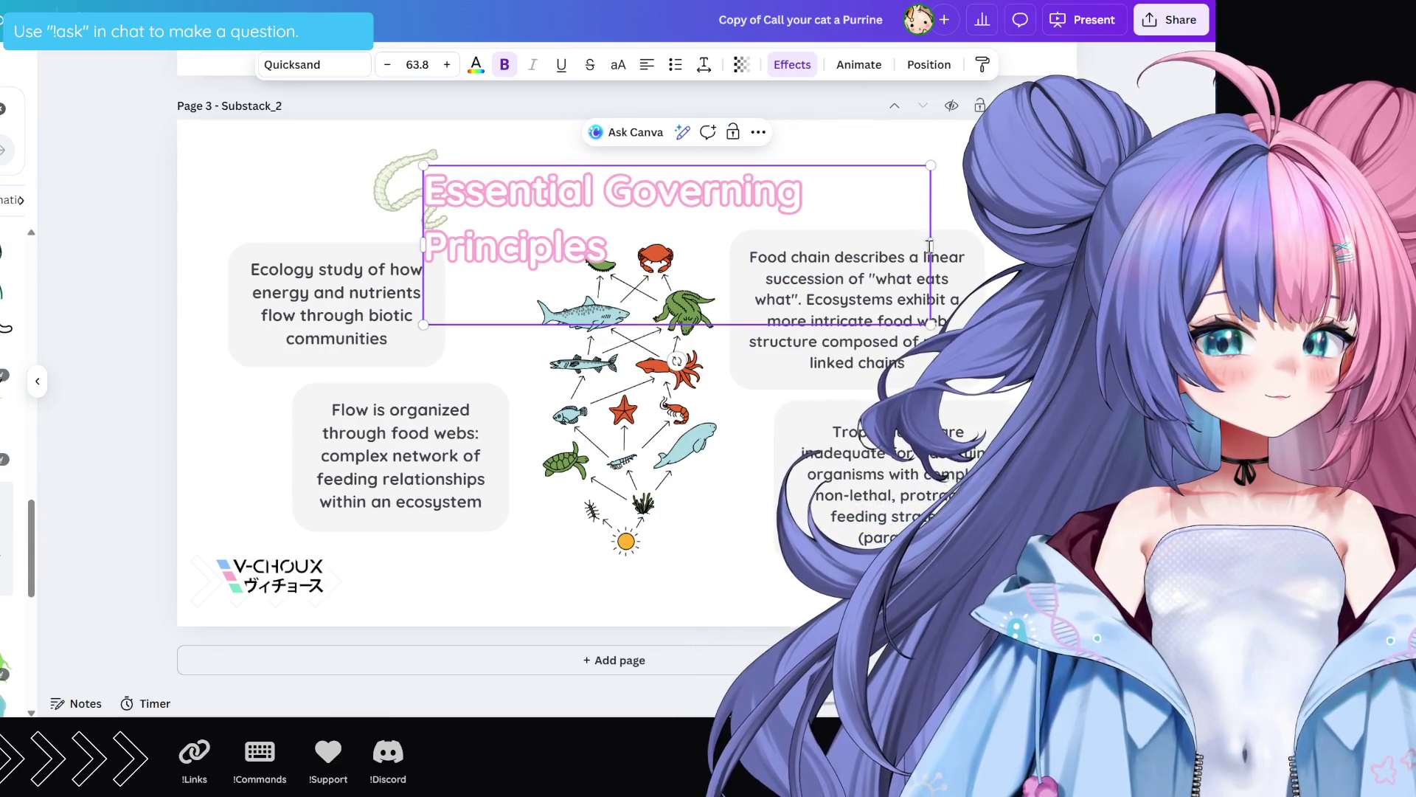
Step: Shrink the title font until it fits on one line, settling at 55.8
key(ctrl+a)
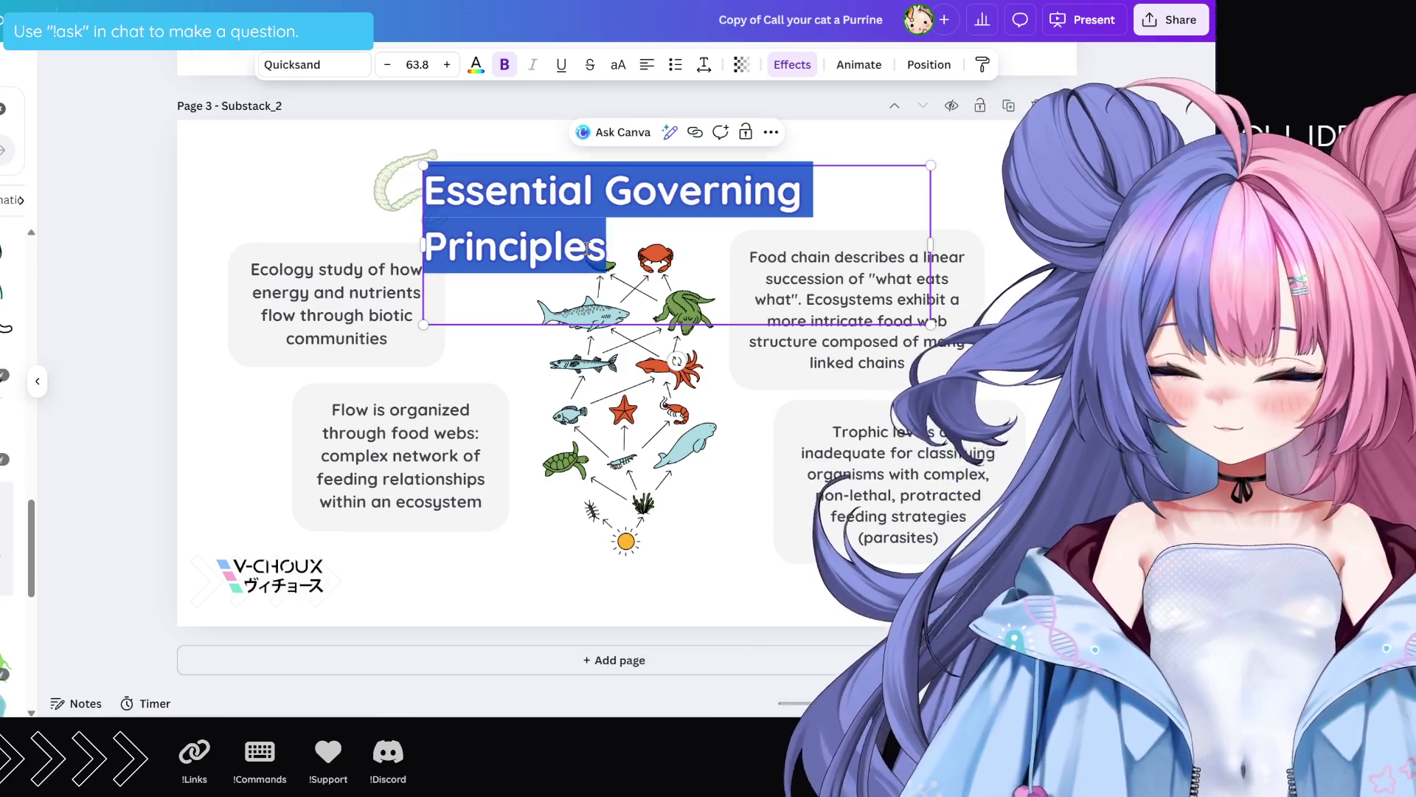
click(388, 66)
click(388, 66)
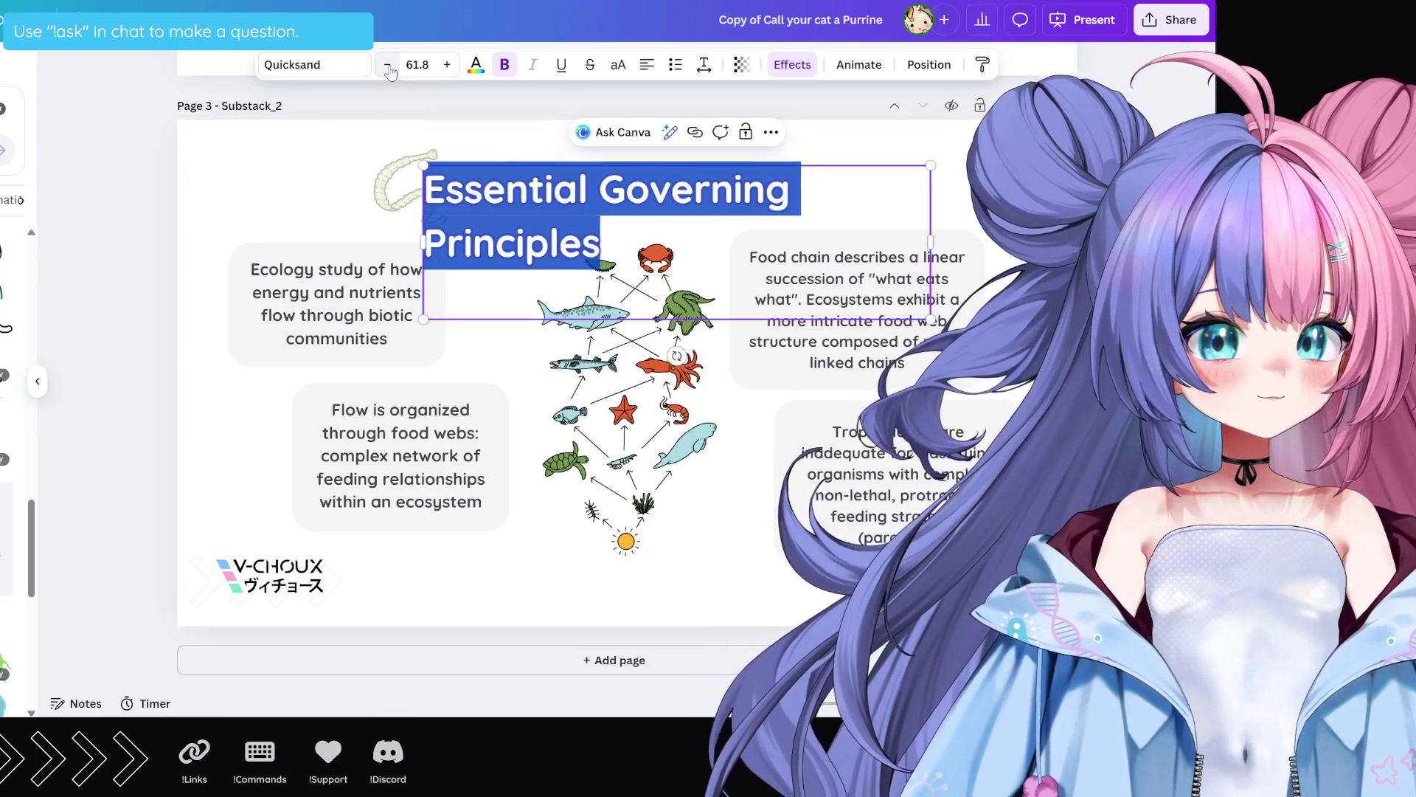
click(388, 67)
click(388, 66)
click(388, 67)
click(388, 67)
click(388, 67)
click(388, 66)
click(388, 66)
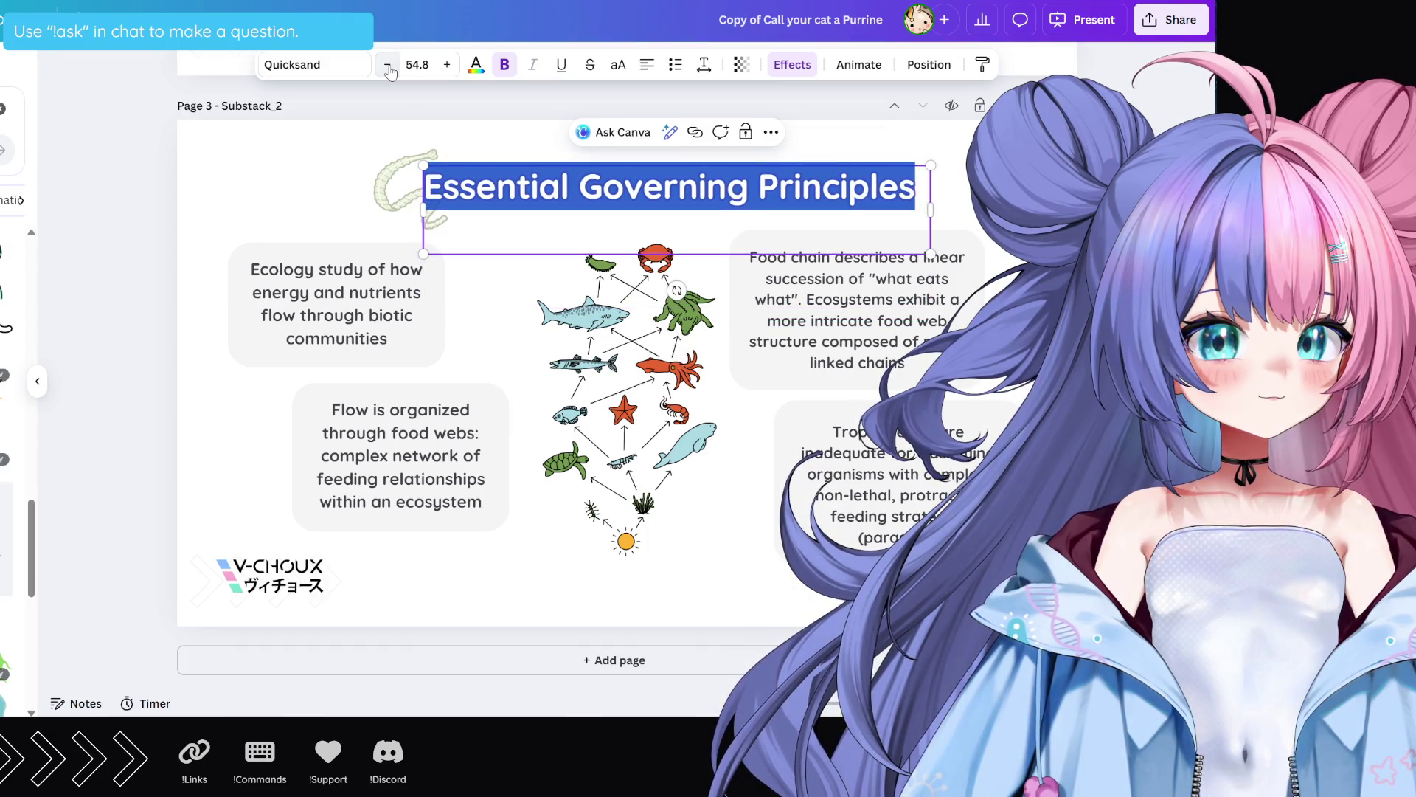
click(447, 65)
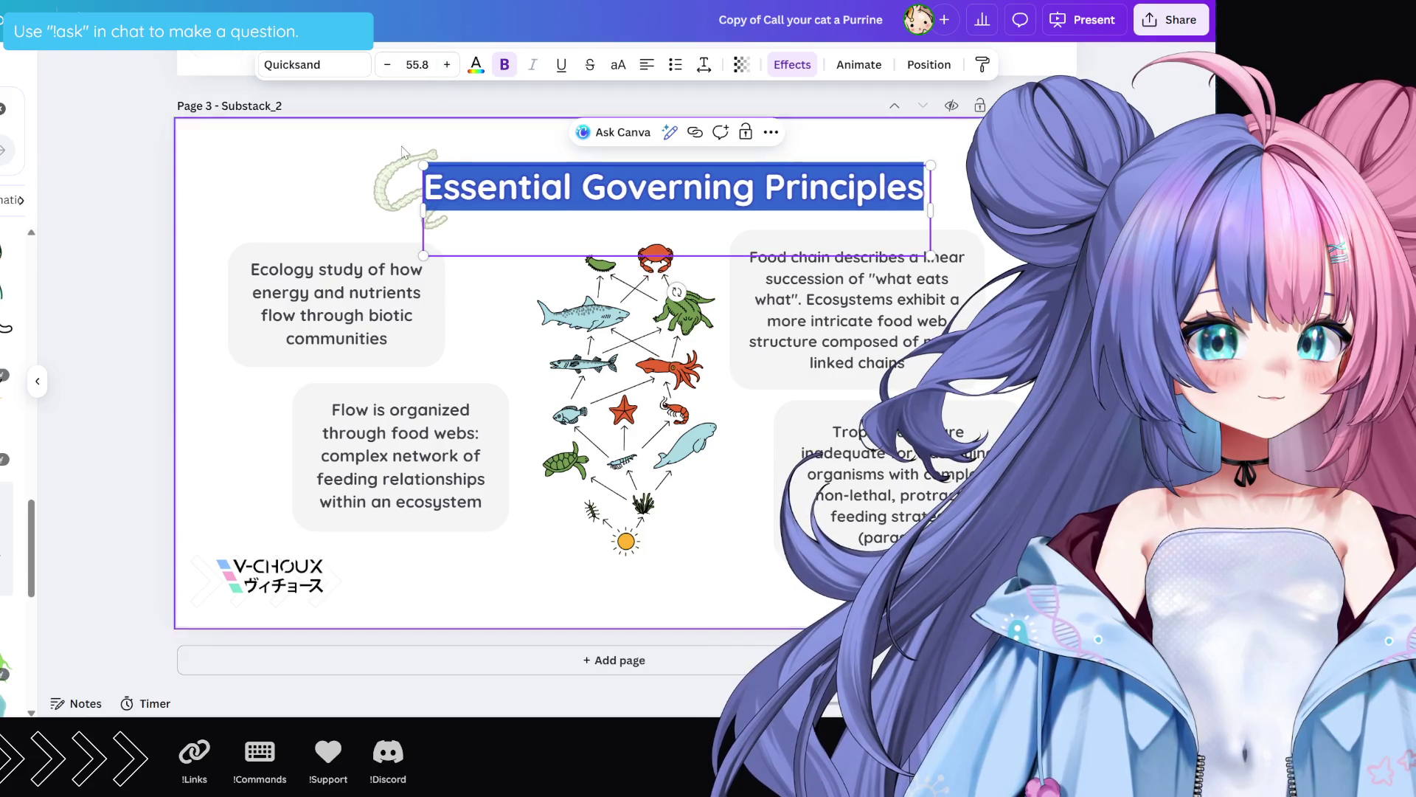
scroll(395, 282, up, 5)
scroll(395, 282, down, 5)
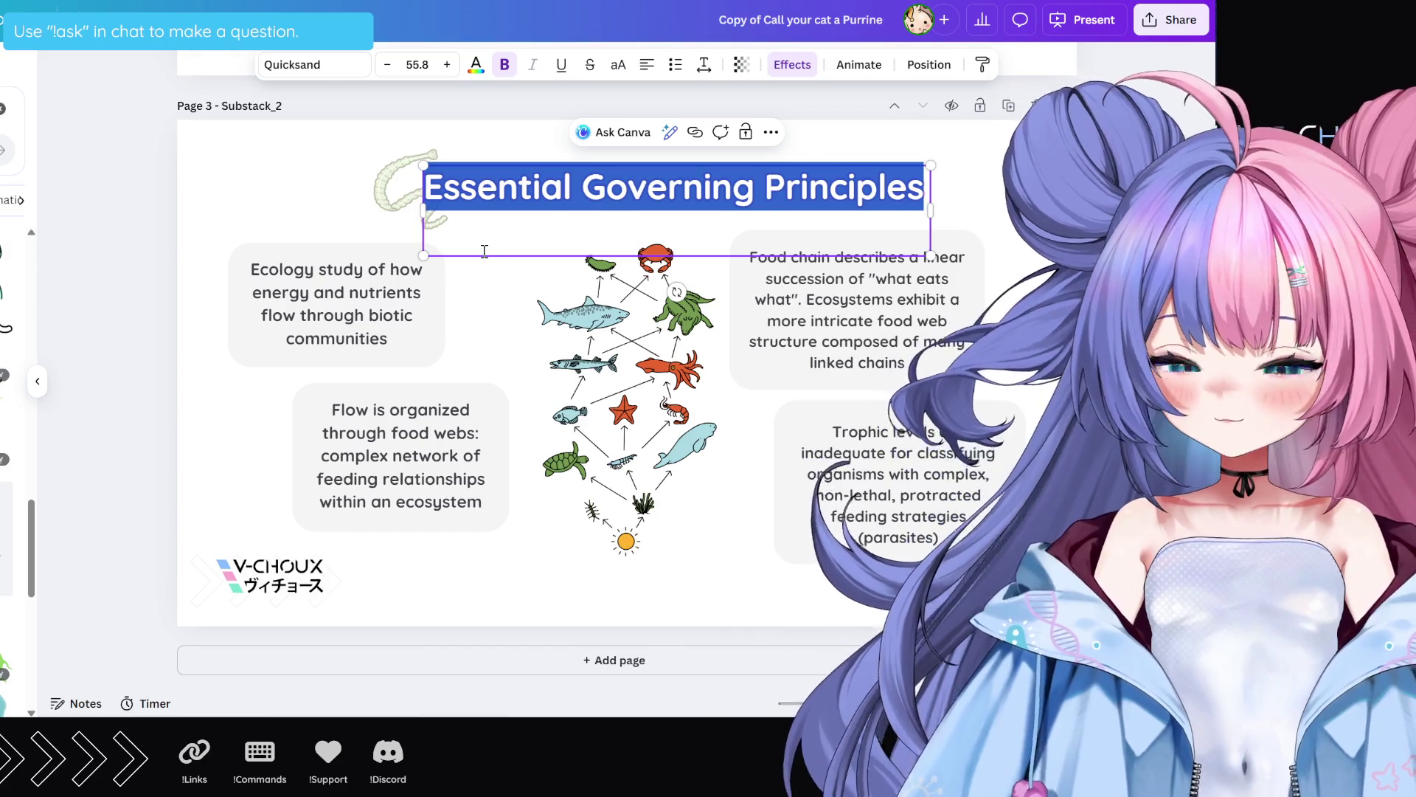
Step: Finish editing the title and select the Ecology & Trophic Studies slide
key(Escape)
key(Escape)
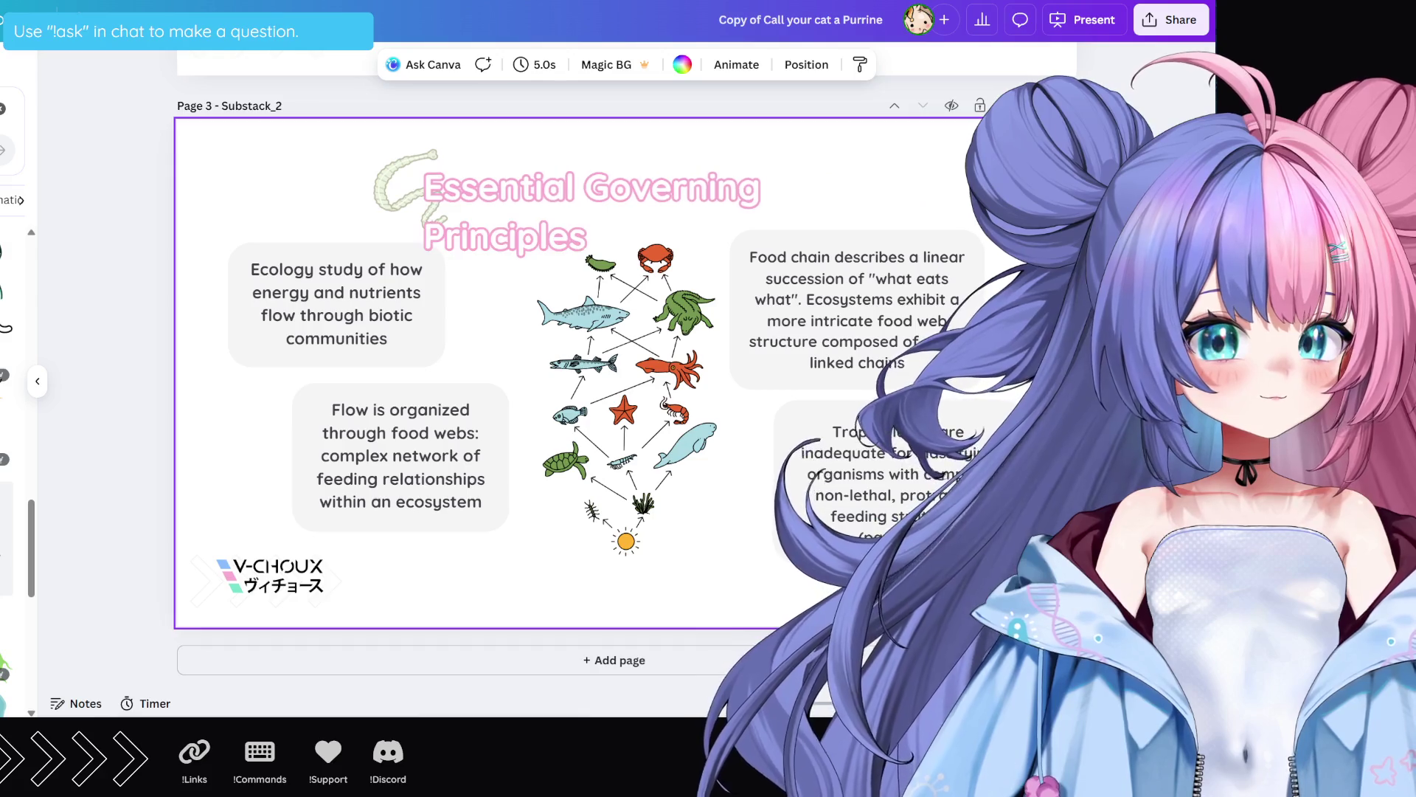
scroll(980, 257, up, 5)
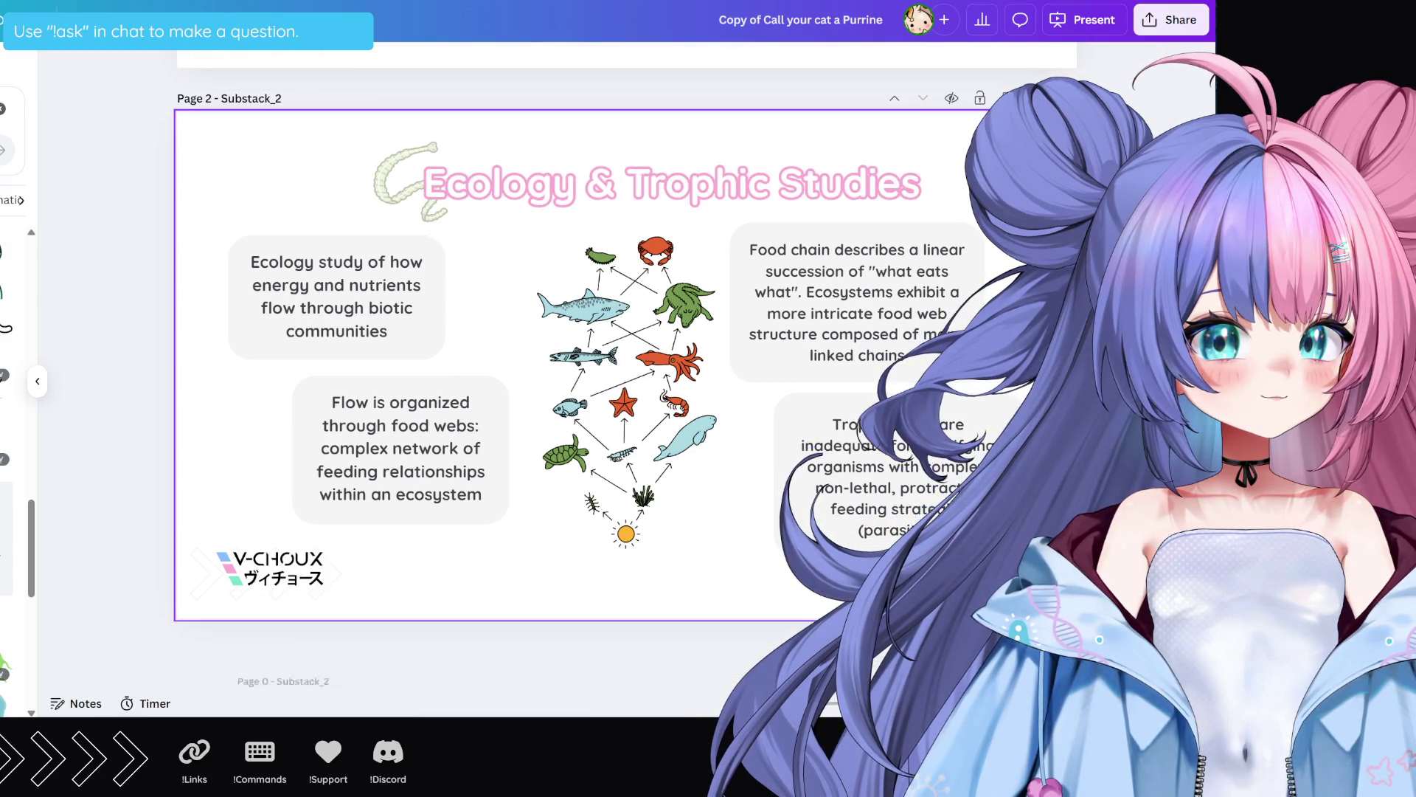
scroll(976, 275, up, 5)
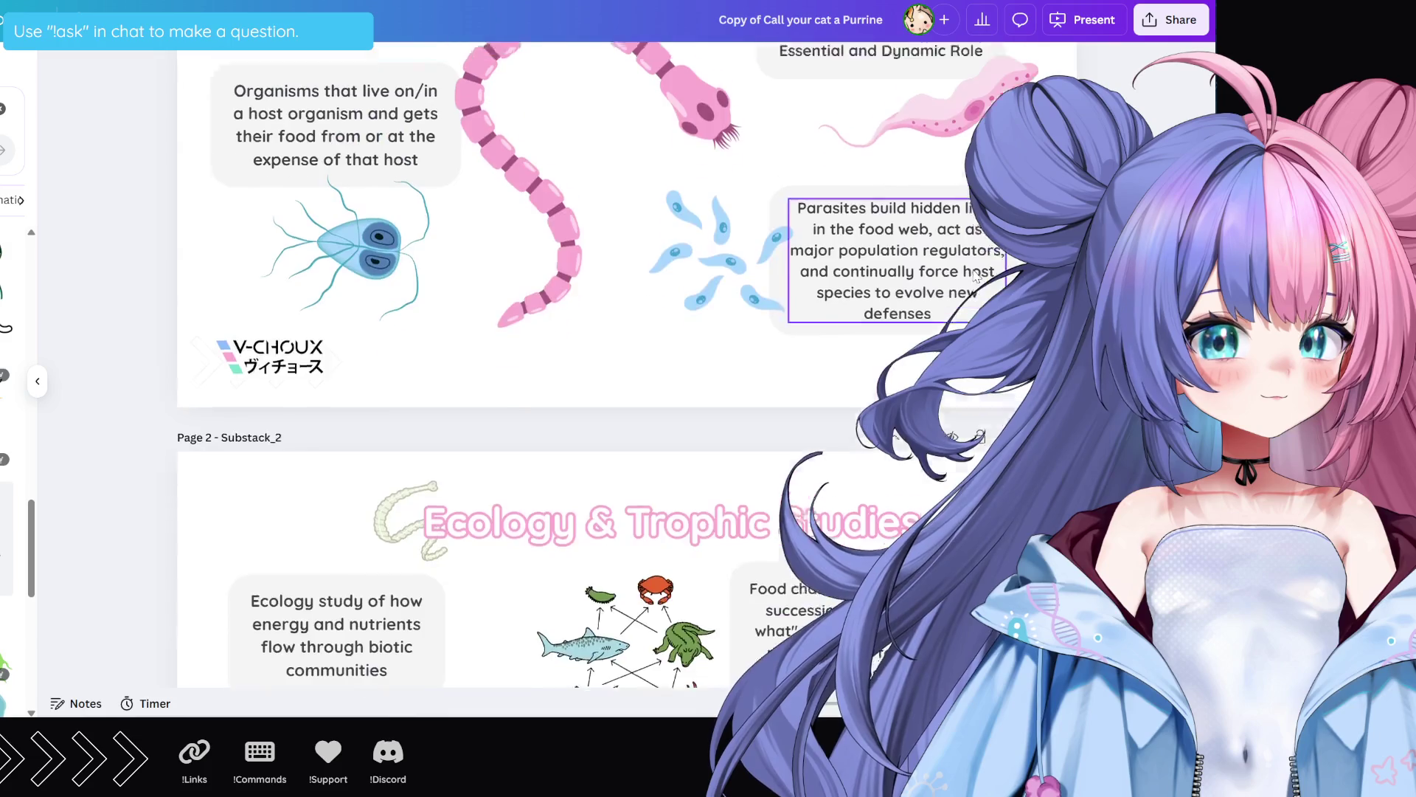
scroll(975, 274, down, 5)
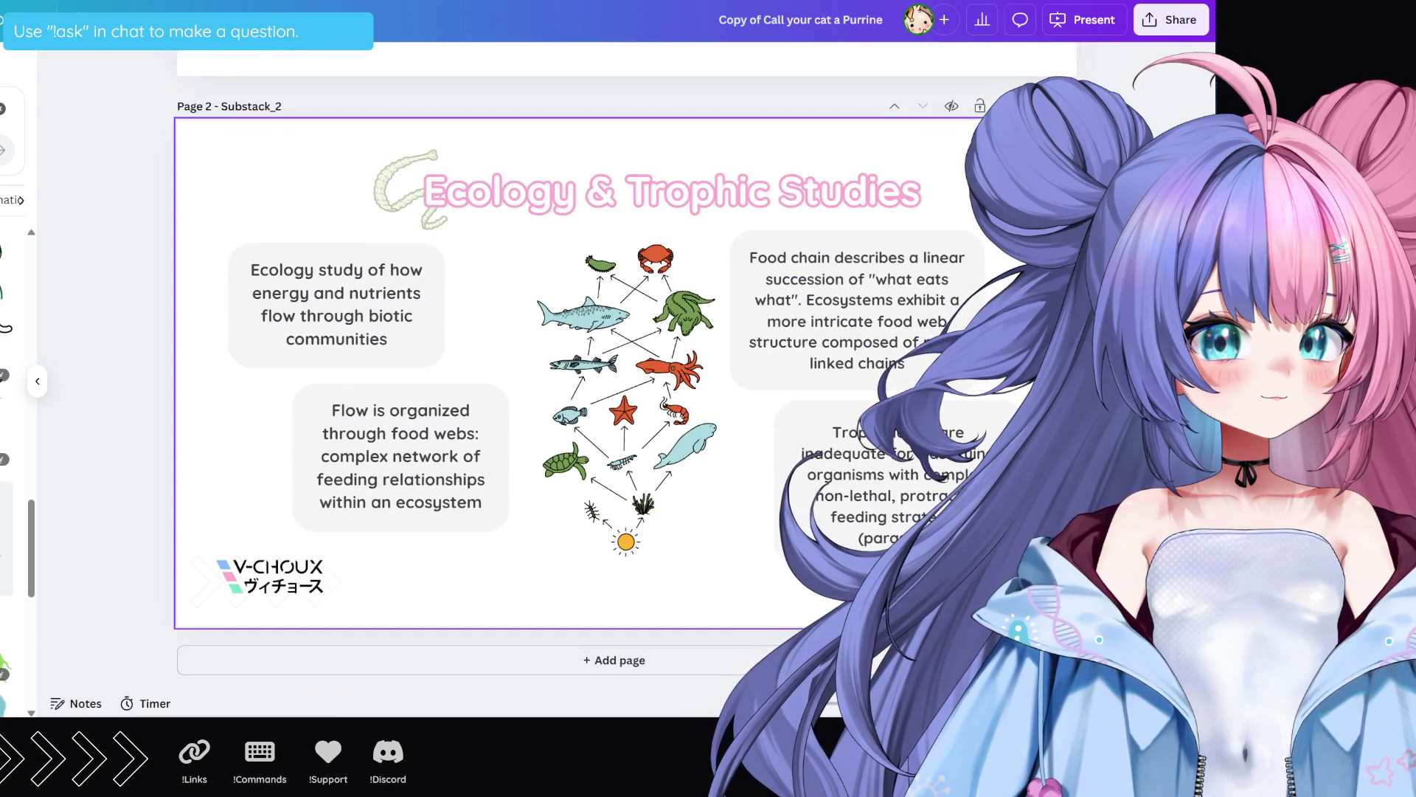
click(936, 236)
Step: Duplicate the Ecology & Trophic Studies slide and paste 'Essential Governing Principles' as its title
key(ctrl+d)
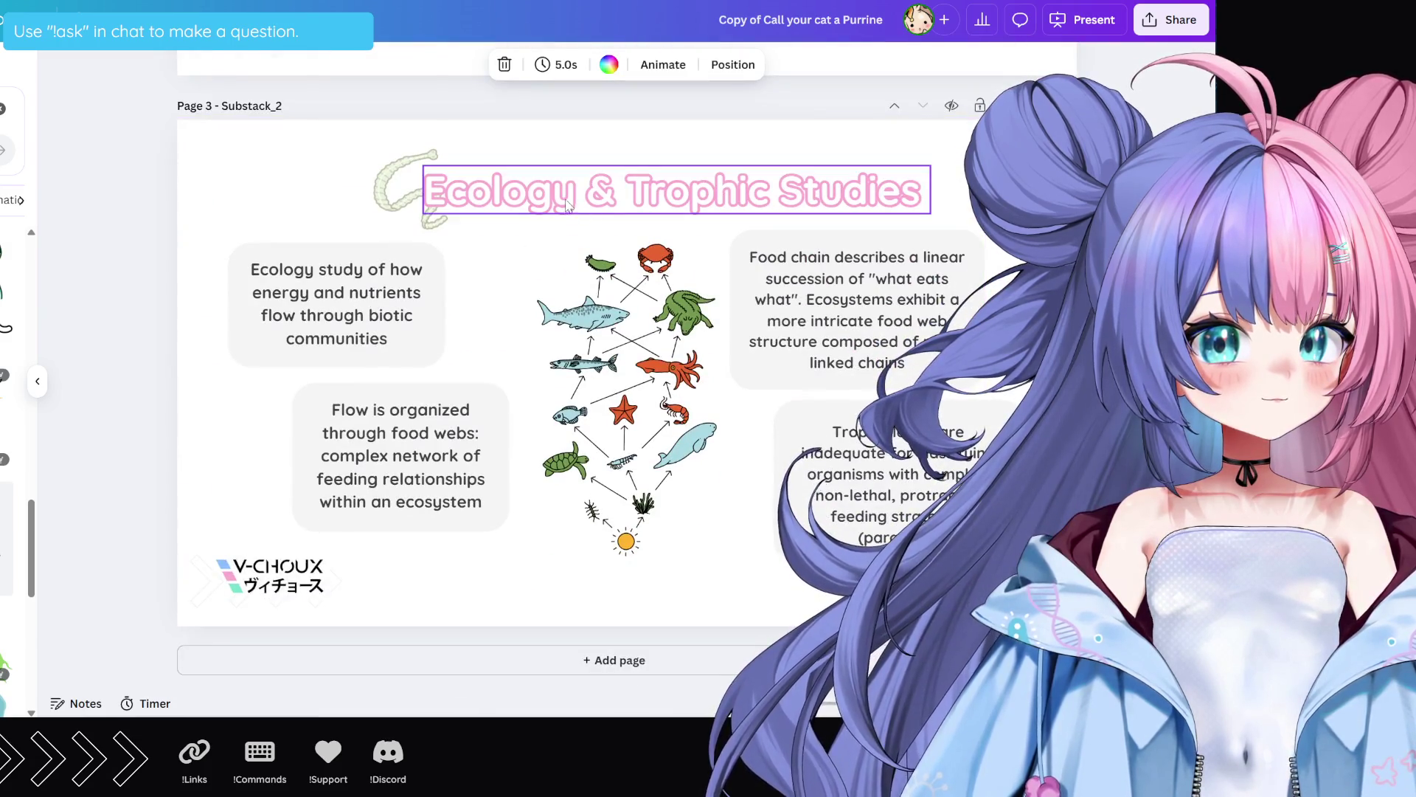
double_click(568, 199)
text(Essential Governing Principles)
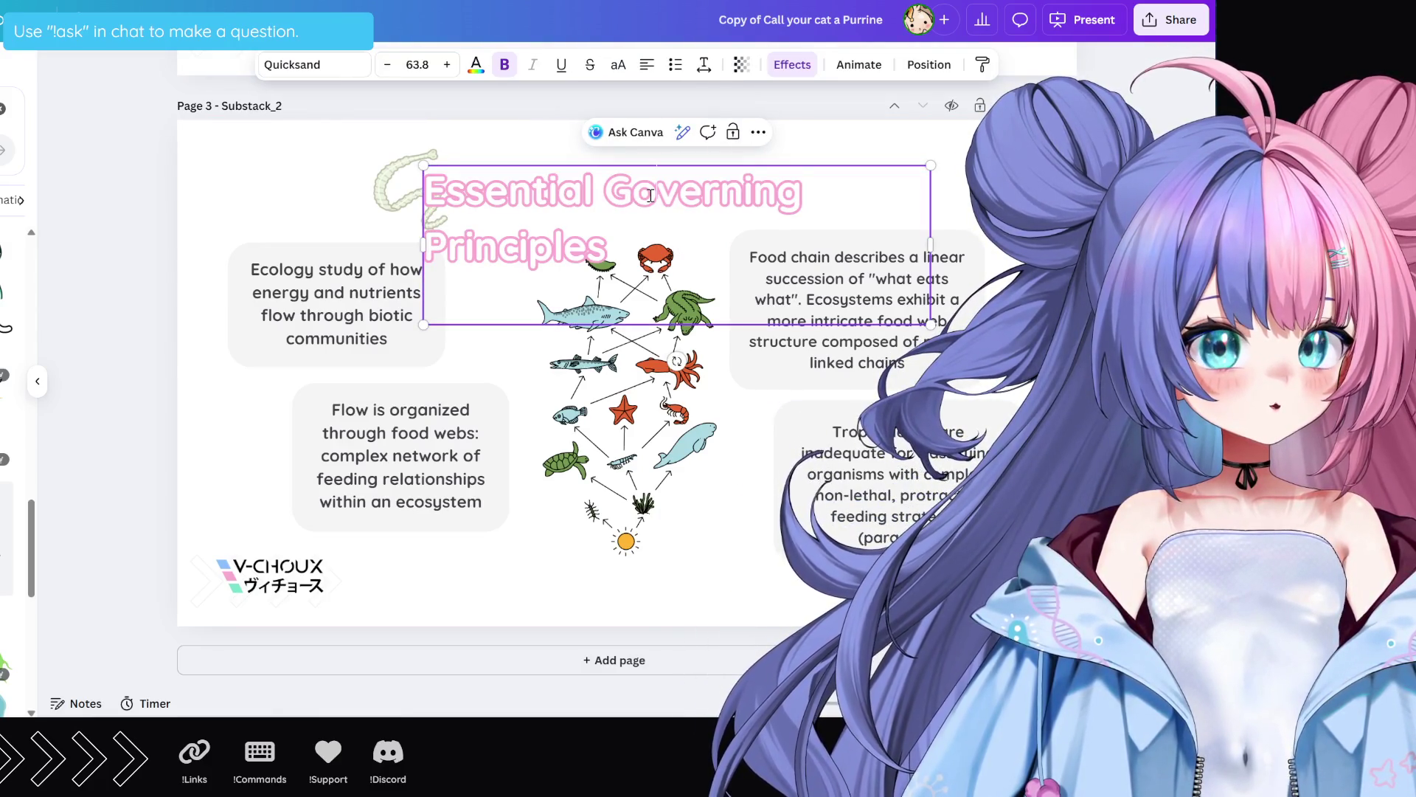
Step: Change the title to 'The 4 Governing Principles' and reduce its font size to 62.8
double_click(537, 194)
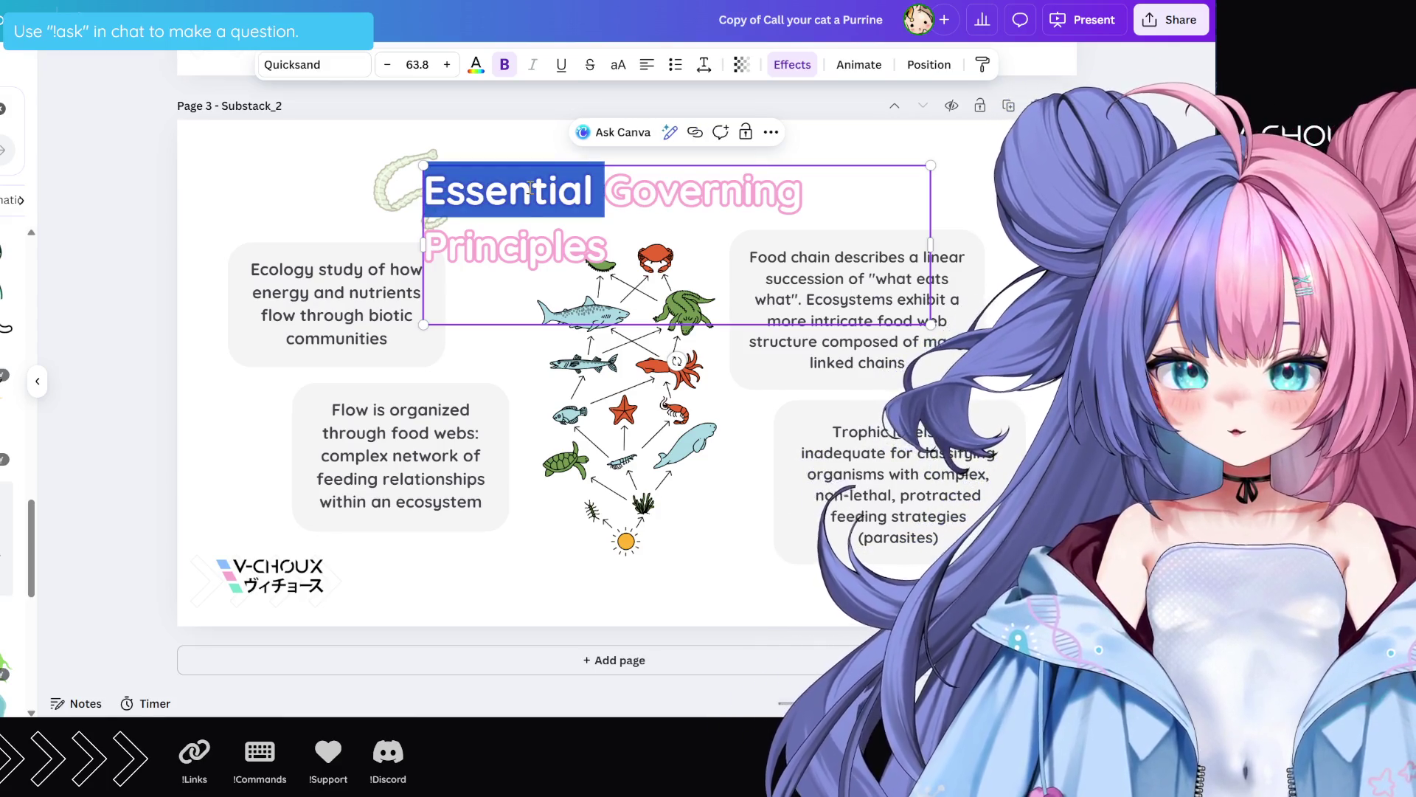
text(The 4 Gov)
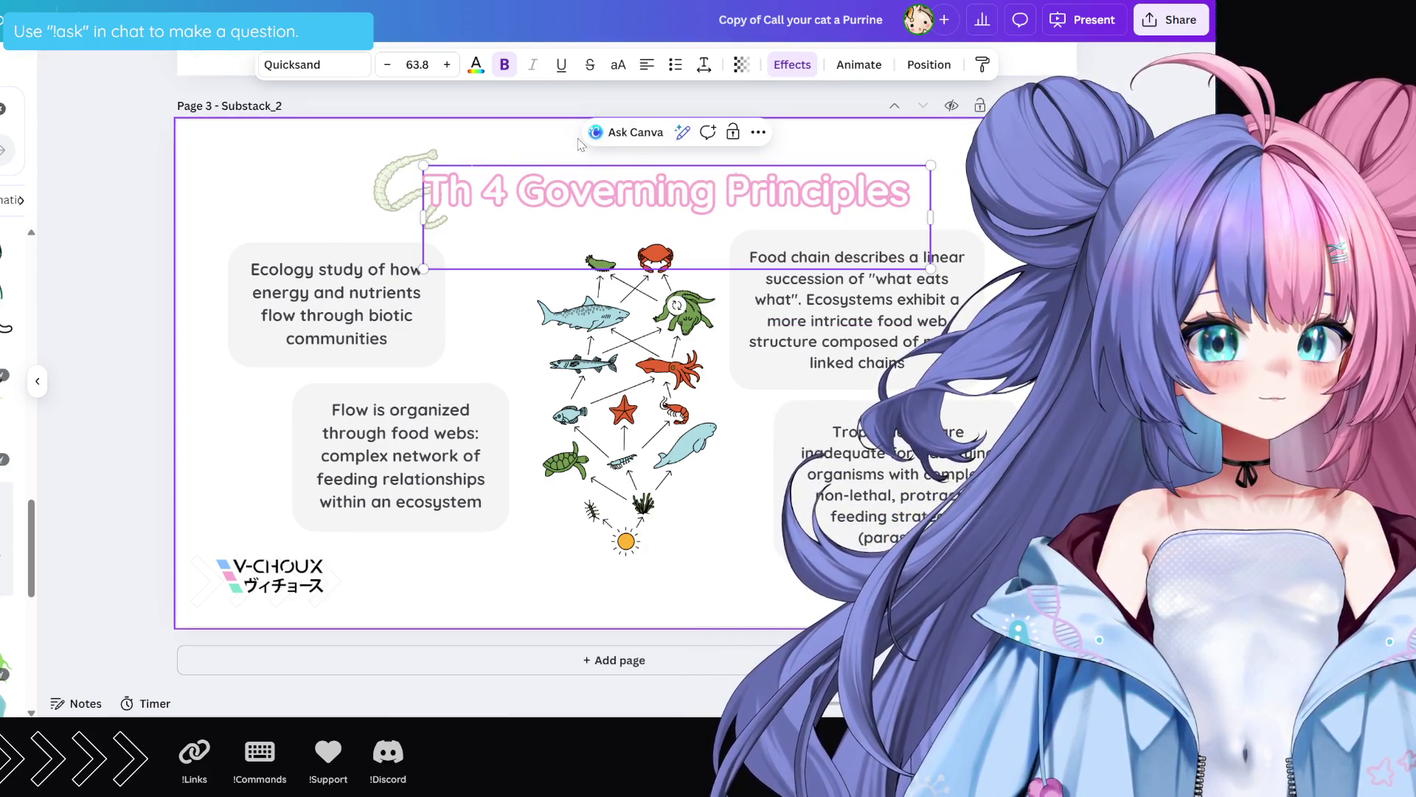
text(e)
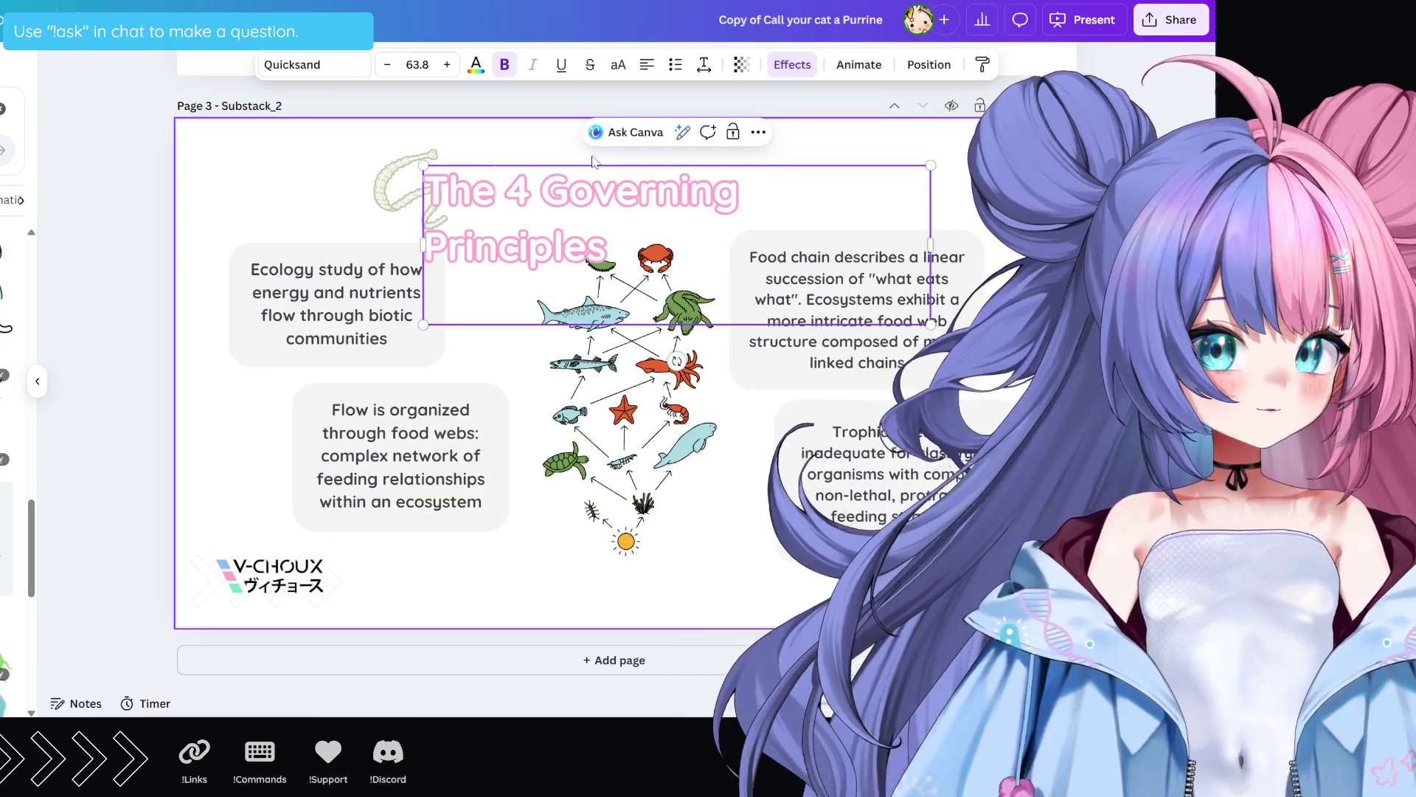
drag(622, 242, 426, 191)
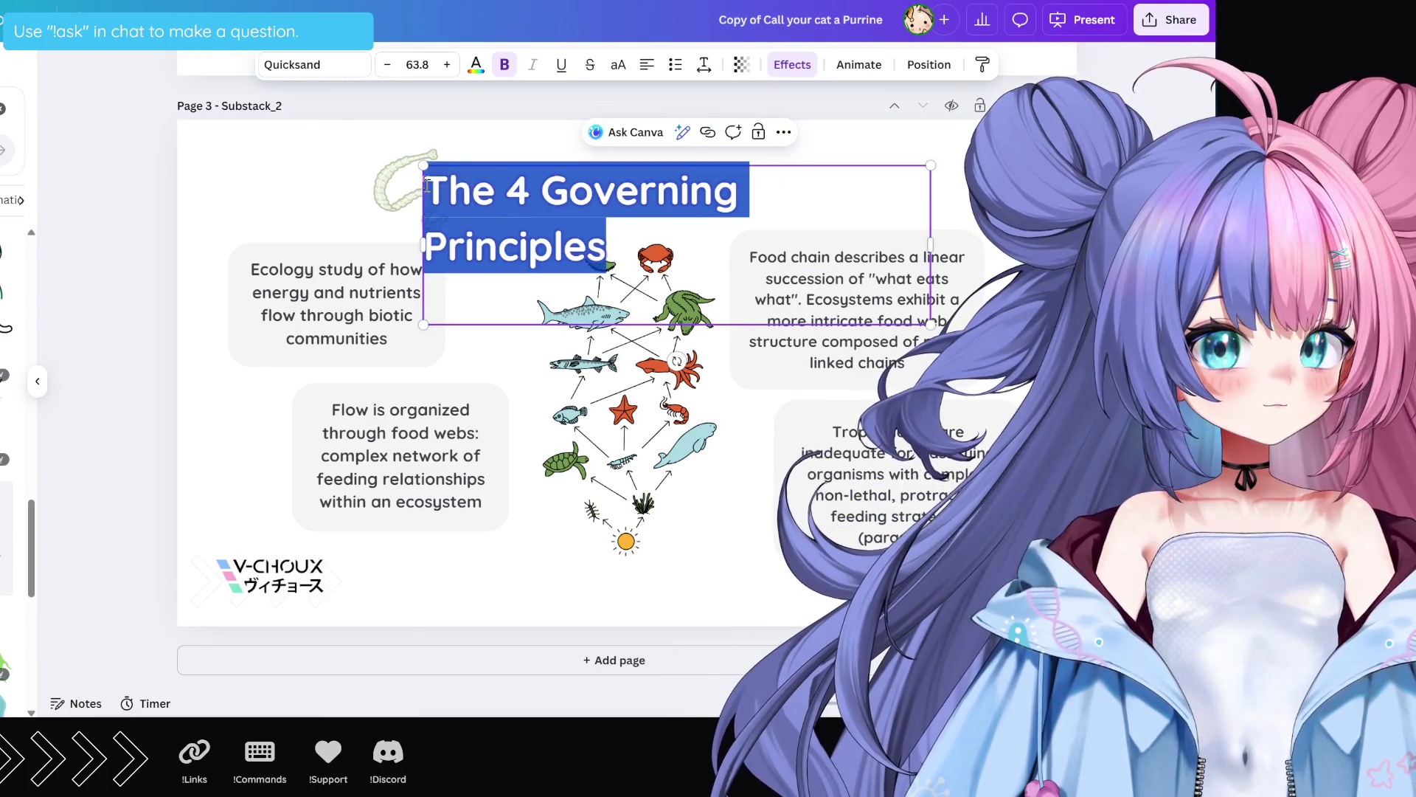
click(387, 65)
click(278, 196)
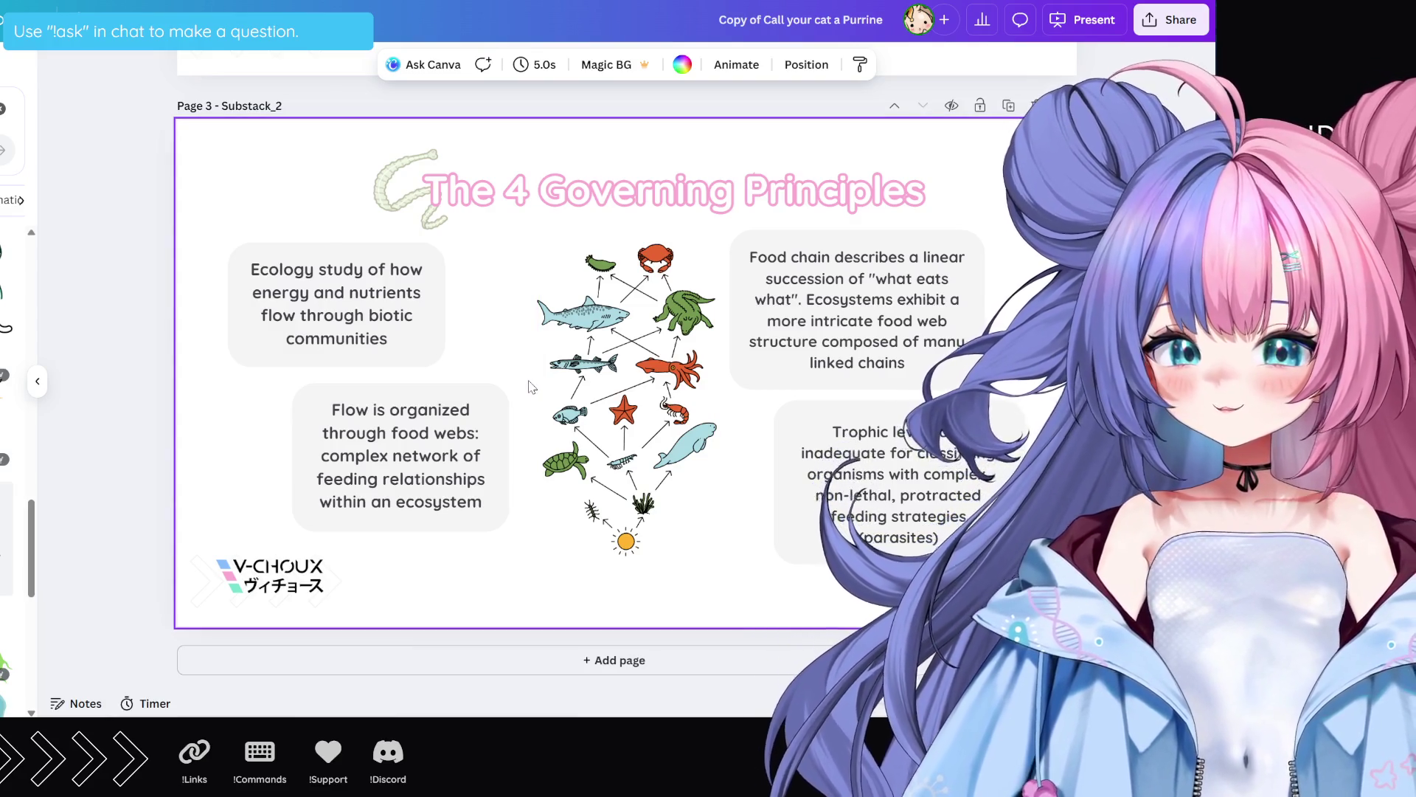
Step: Delete the food web illustration and replace the Ecology paragraph with the heading 'Regulation'
click(674, 424)
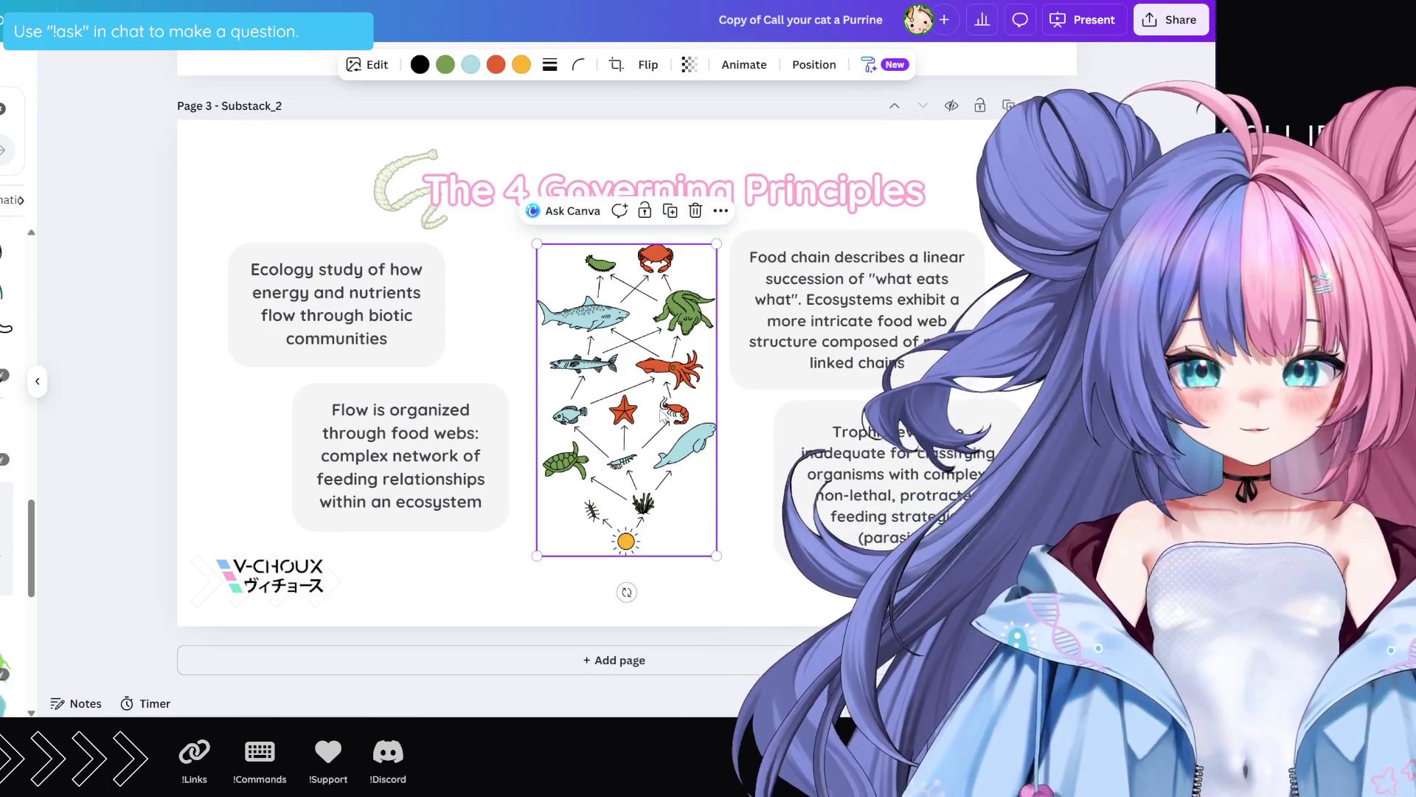
key(Delete)
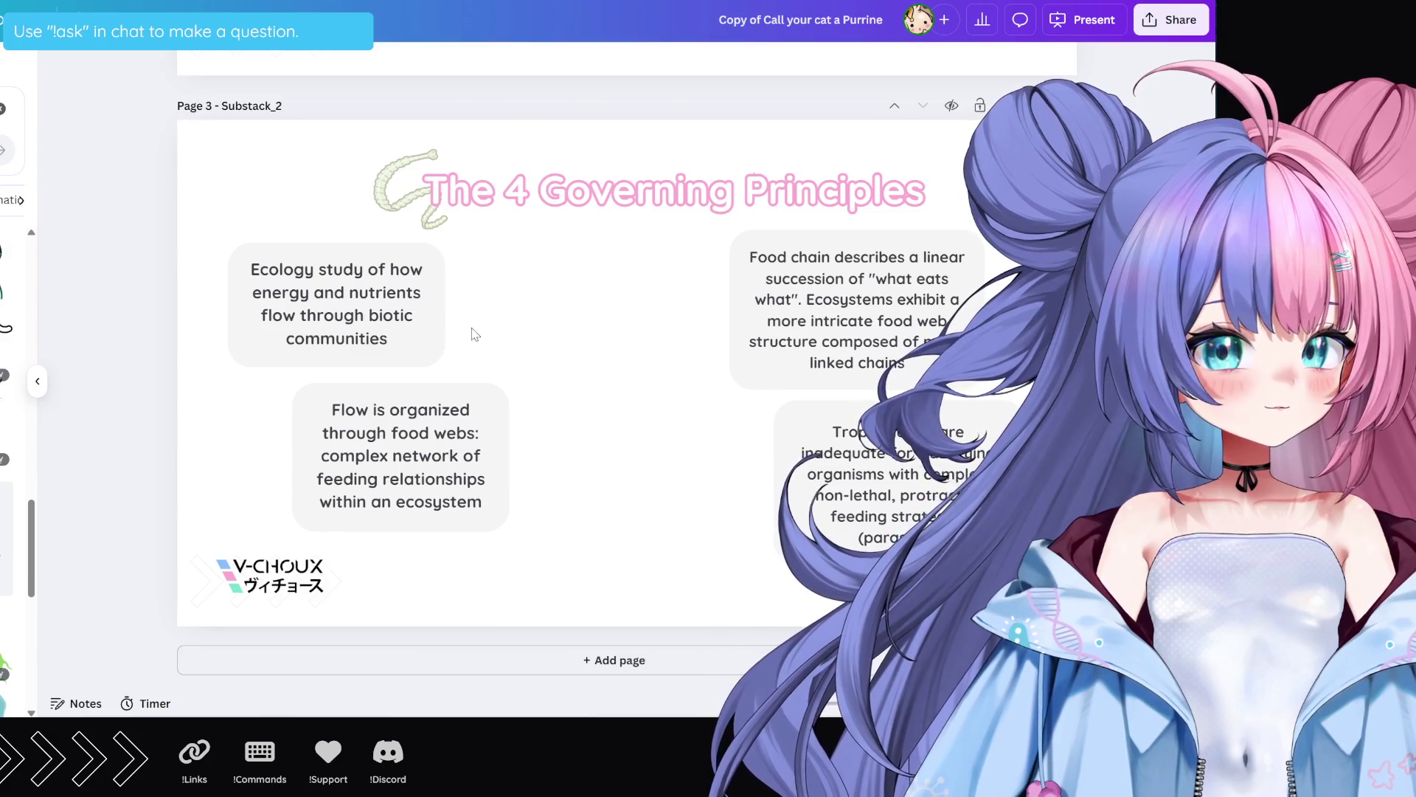
click(672, 333)
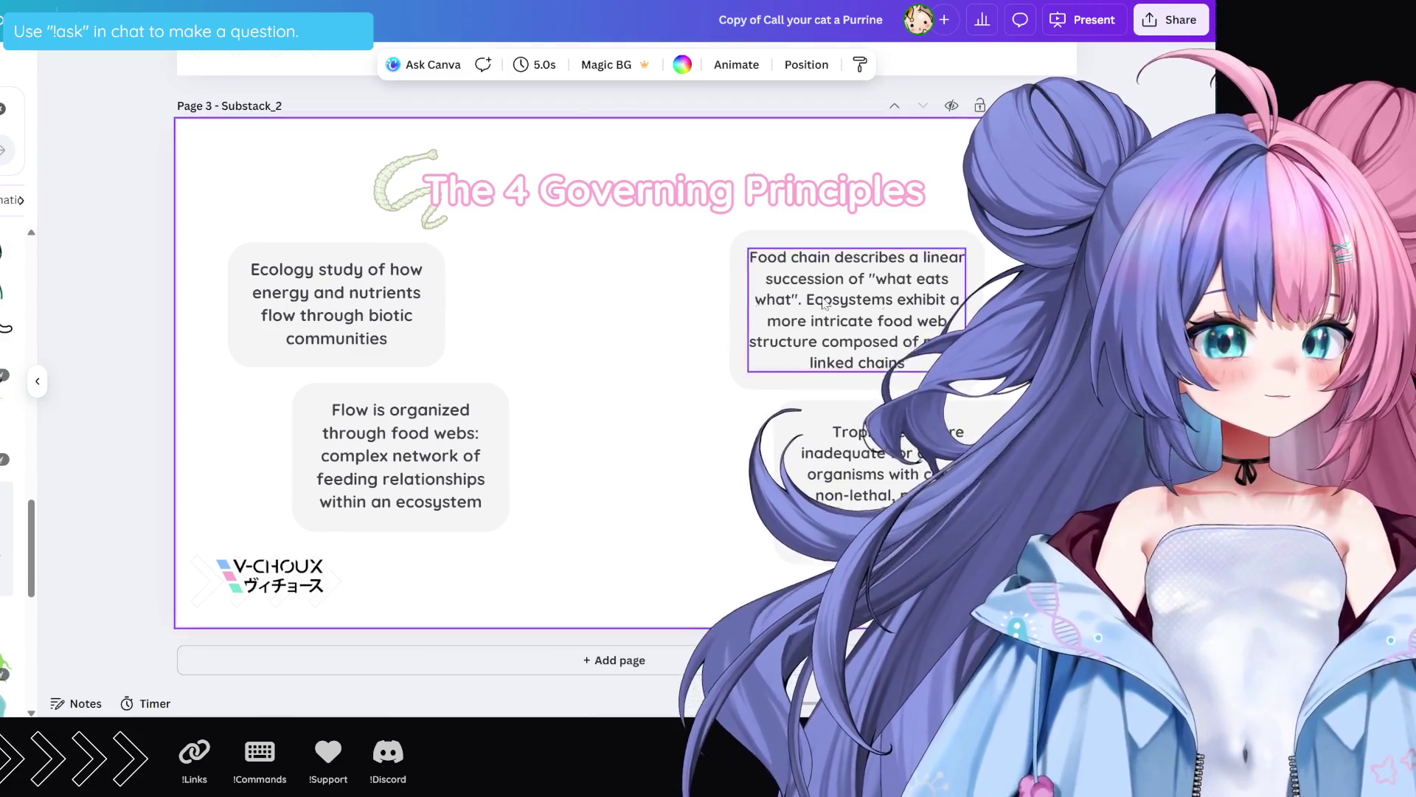
click(309, 272)
double_click(310, 274)
shift+click(326, 303)
key(ctrl+a)
text(Regulation)
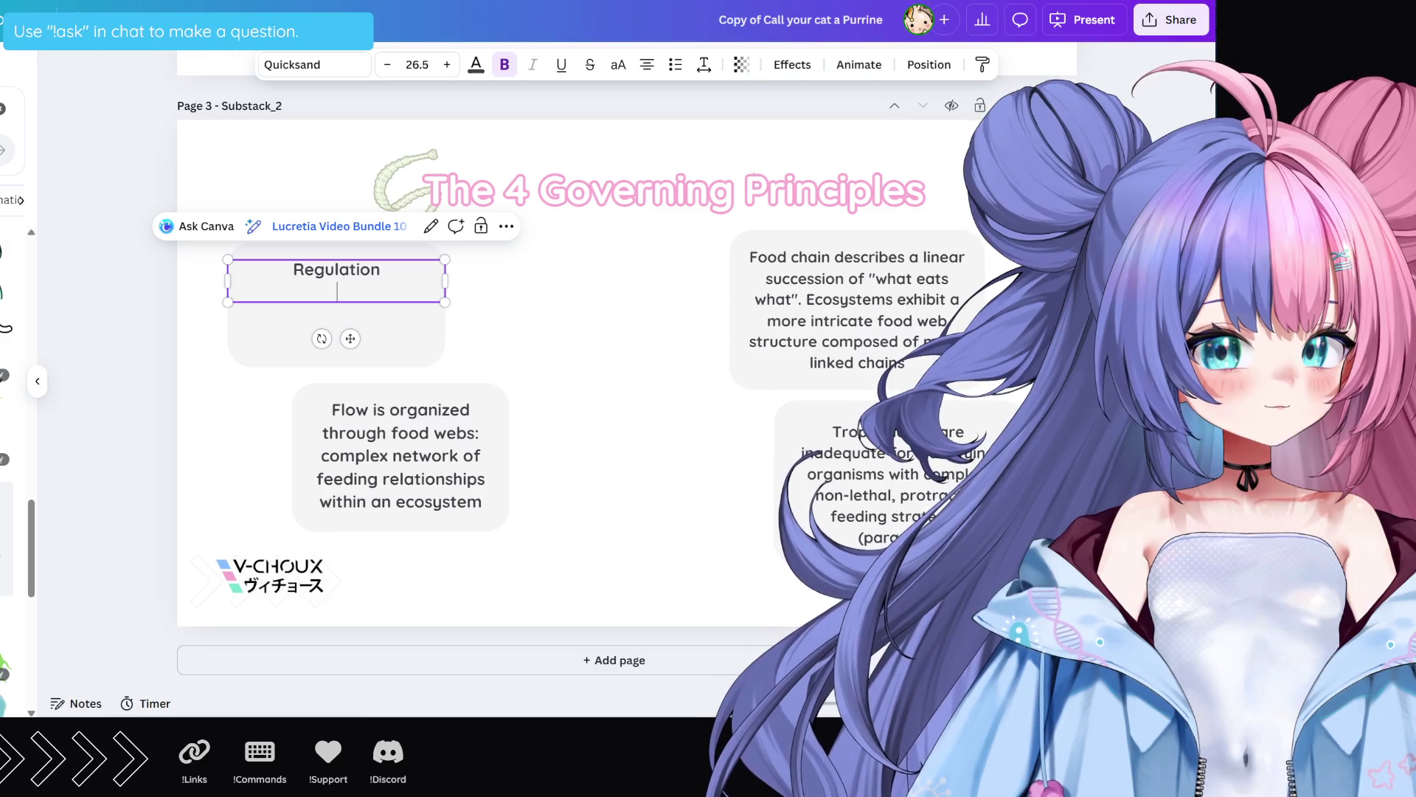
key(Escape)
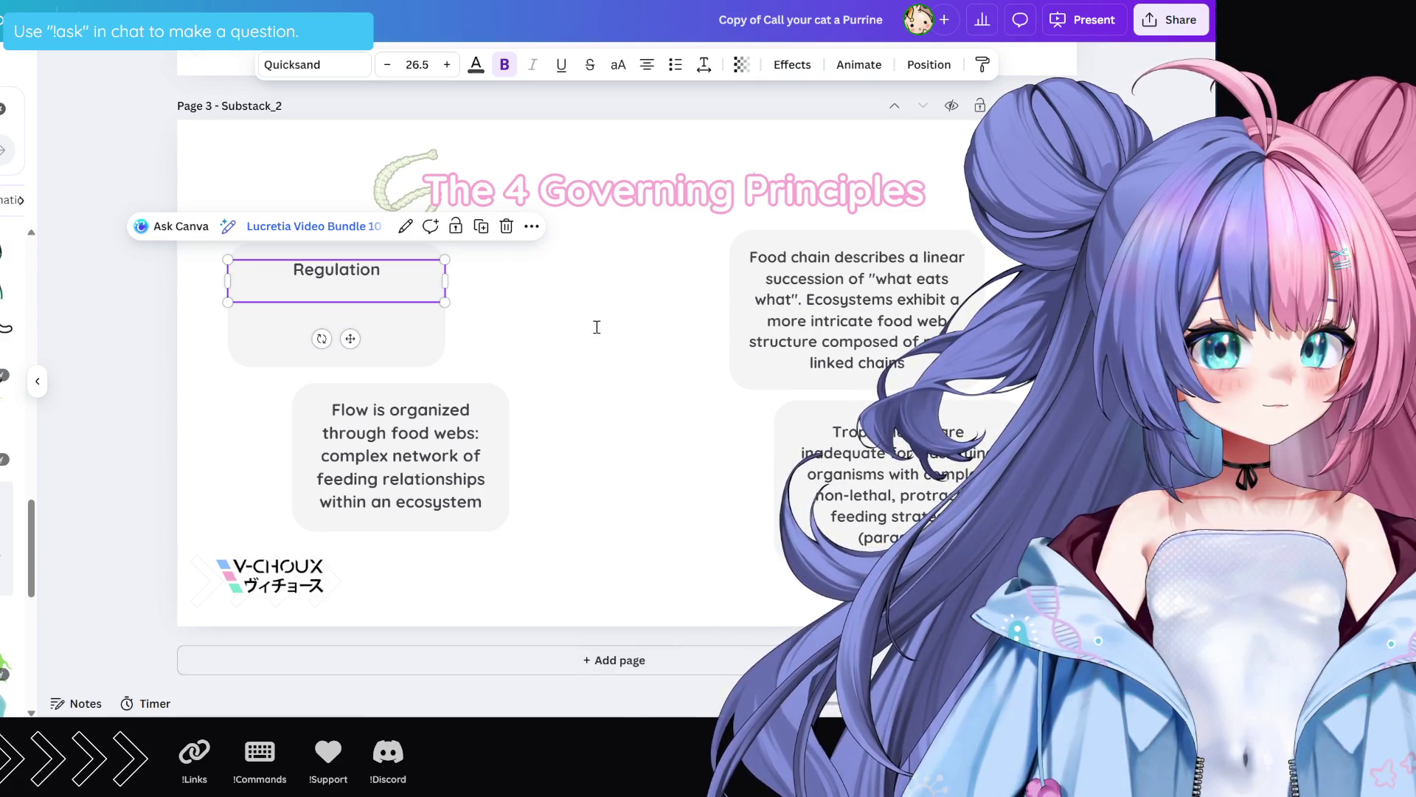
Step: Replace the Flow text with 'Limiting Factors' and the food-chain paragraph with 'Selective Pressure'
click(345, 462)
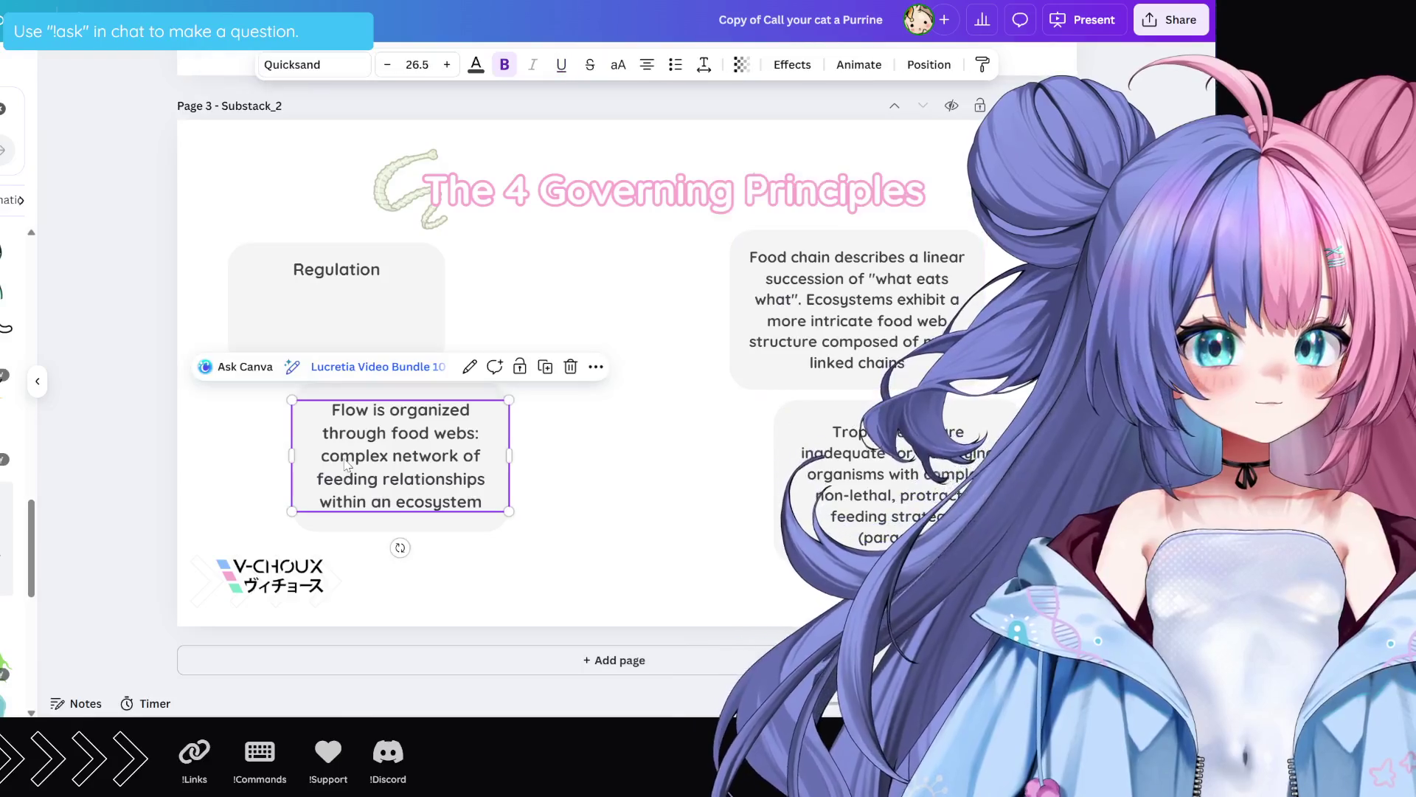
double_click(351, 461)
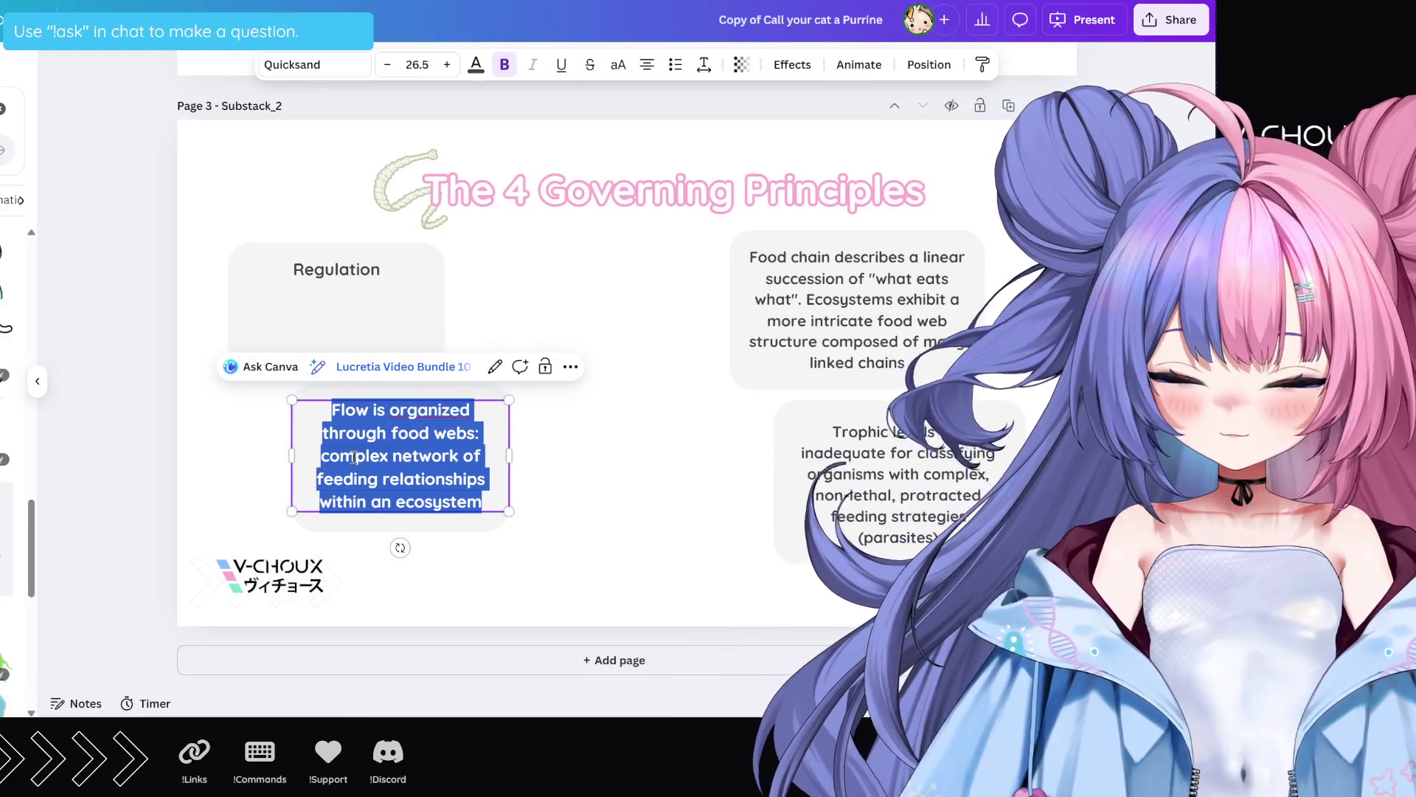
text(Limiting Factors)
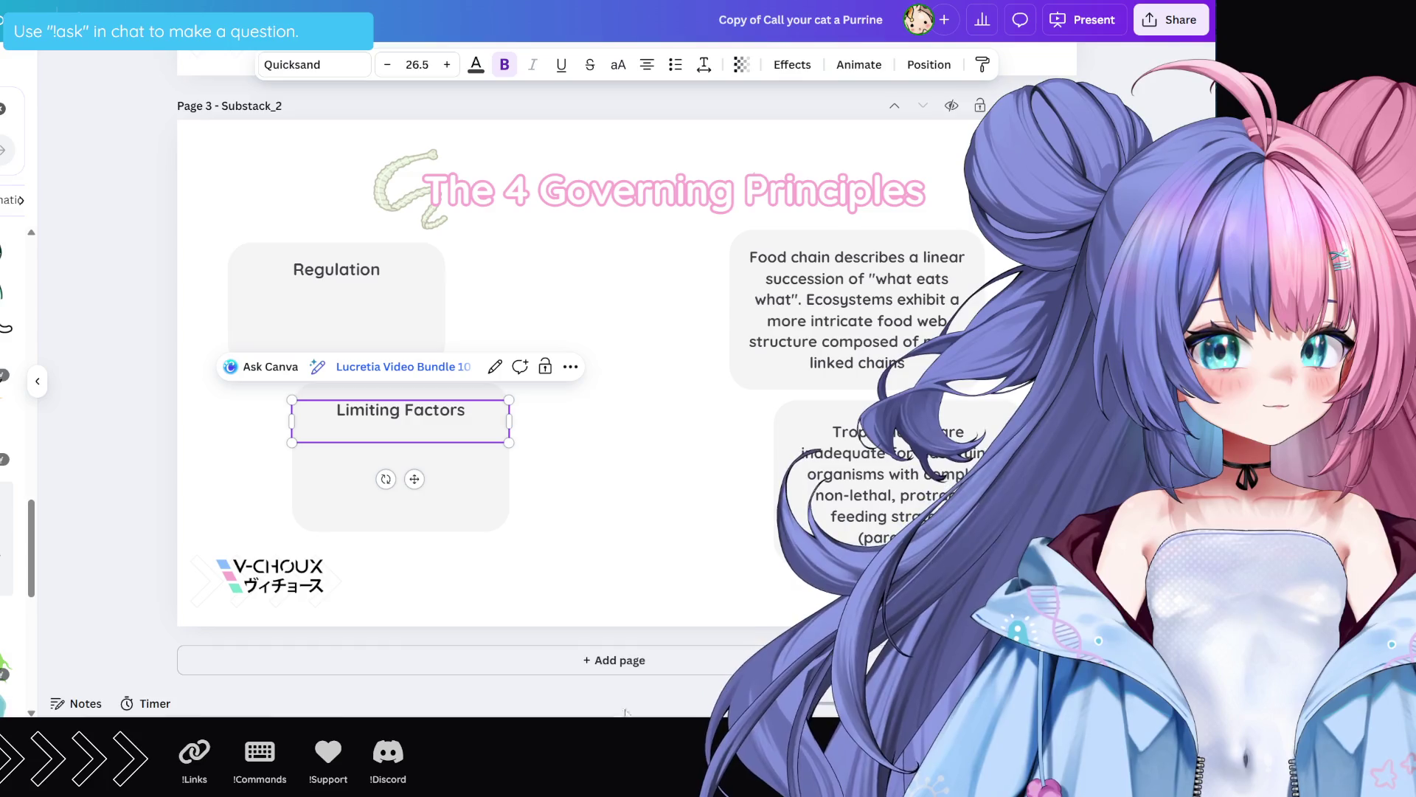
key(Escape)
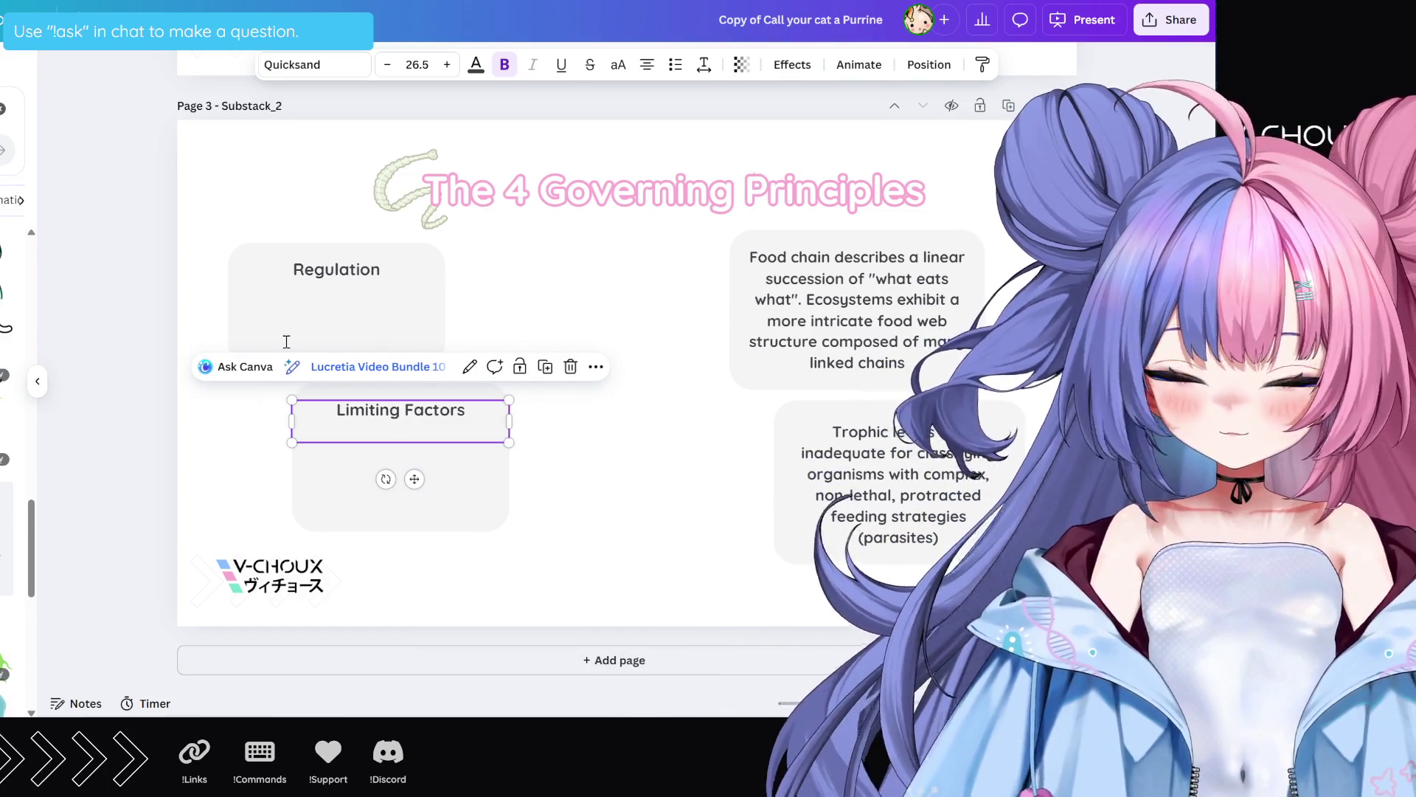
click(867, 298)
double_click(867, 298)
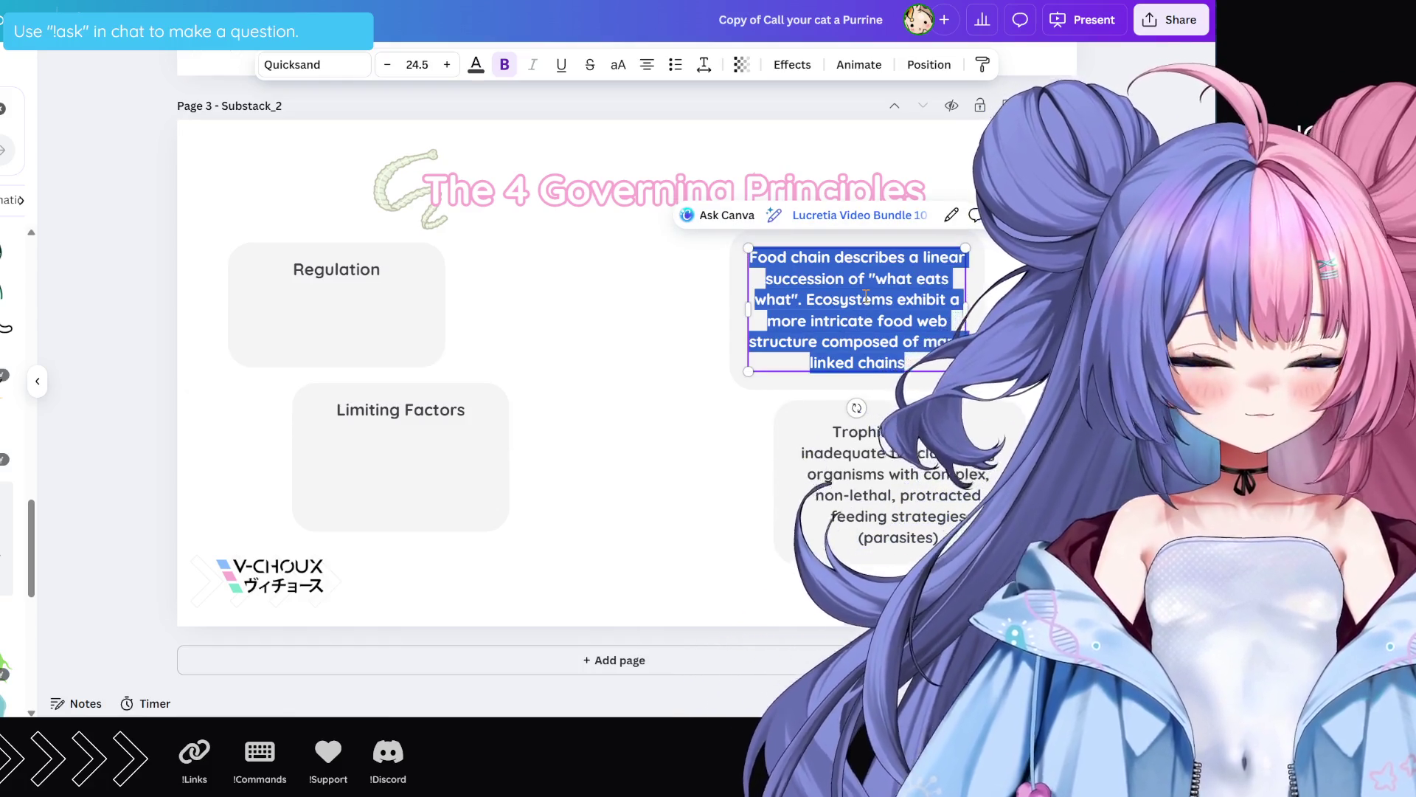
text(Selective Pressure)
Step: Change the title's 4 to 3, making it 'The 3 Governing Principles'
click(540, 195)
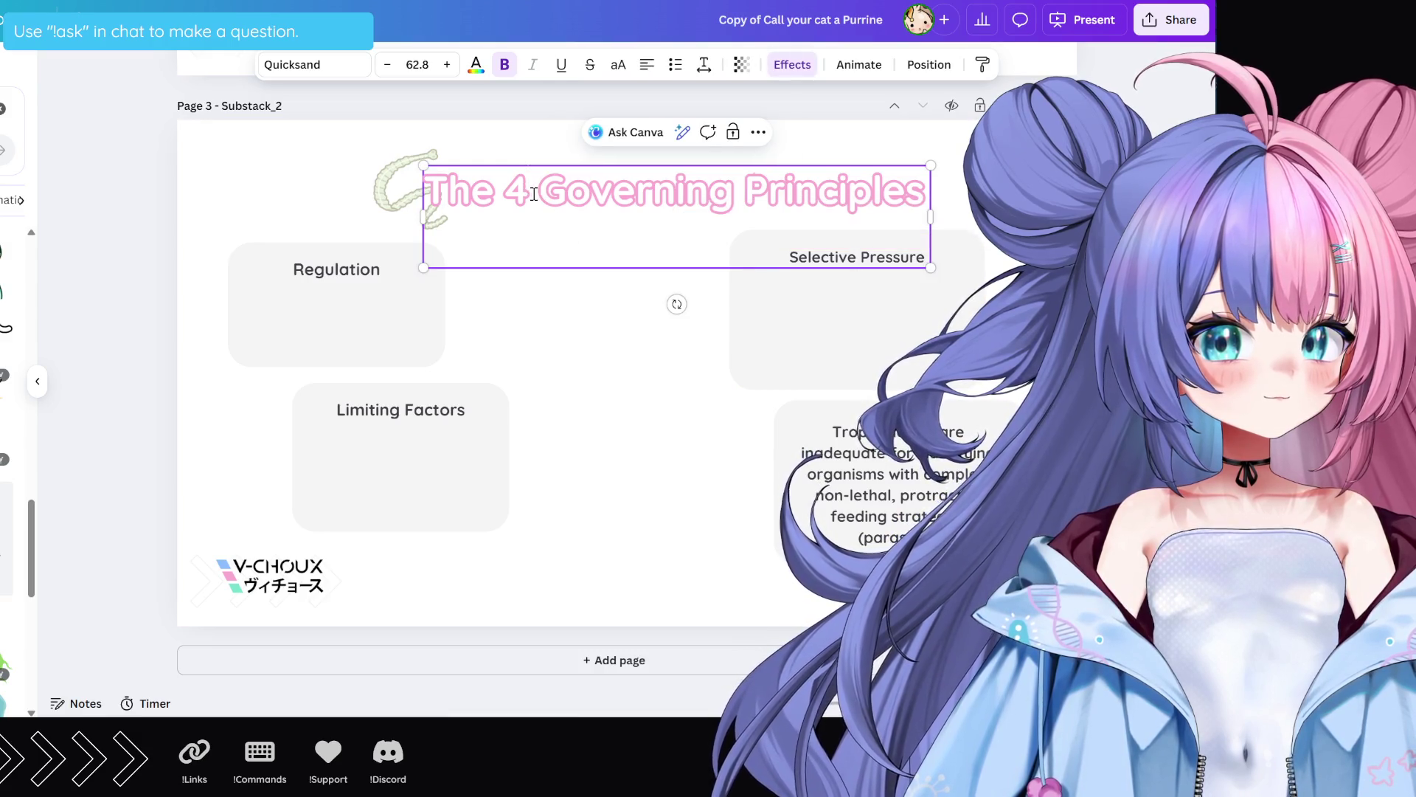
click(534, 194)
key(BackSpace)
text(3)
click(579, 368)
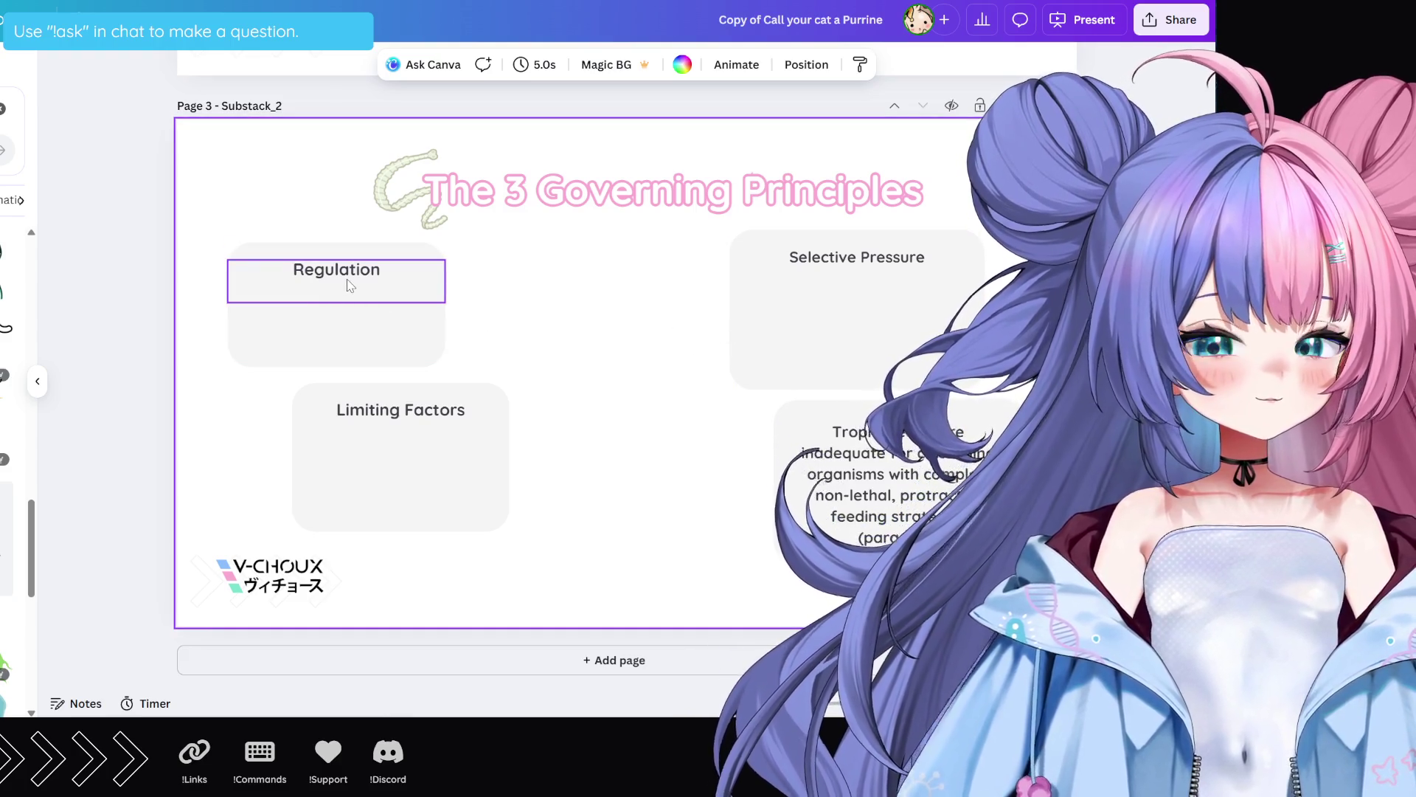
Step: Resize the Regulation box, remove its empty line, and open a new browser tab
click(338, 294)
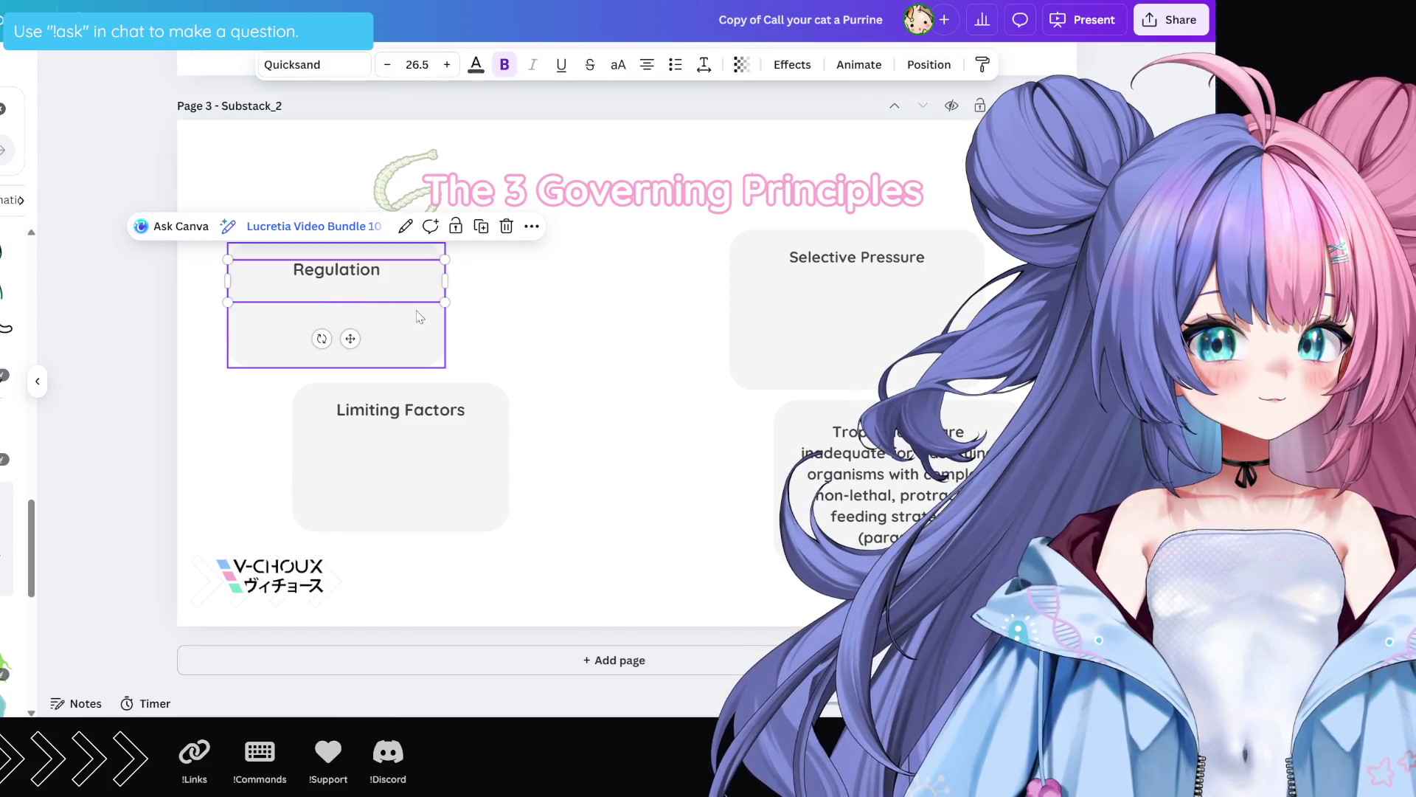
mouse_move(445, 301)
mouse_down()
mouse_move(435, 292)
mouse_move(445, 301)
mouse_up()
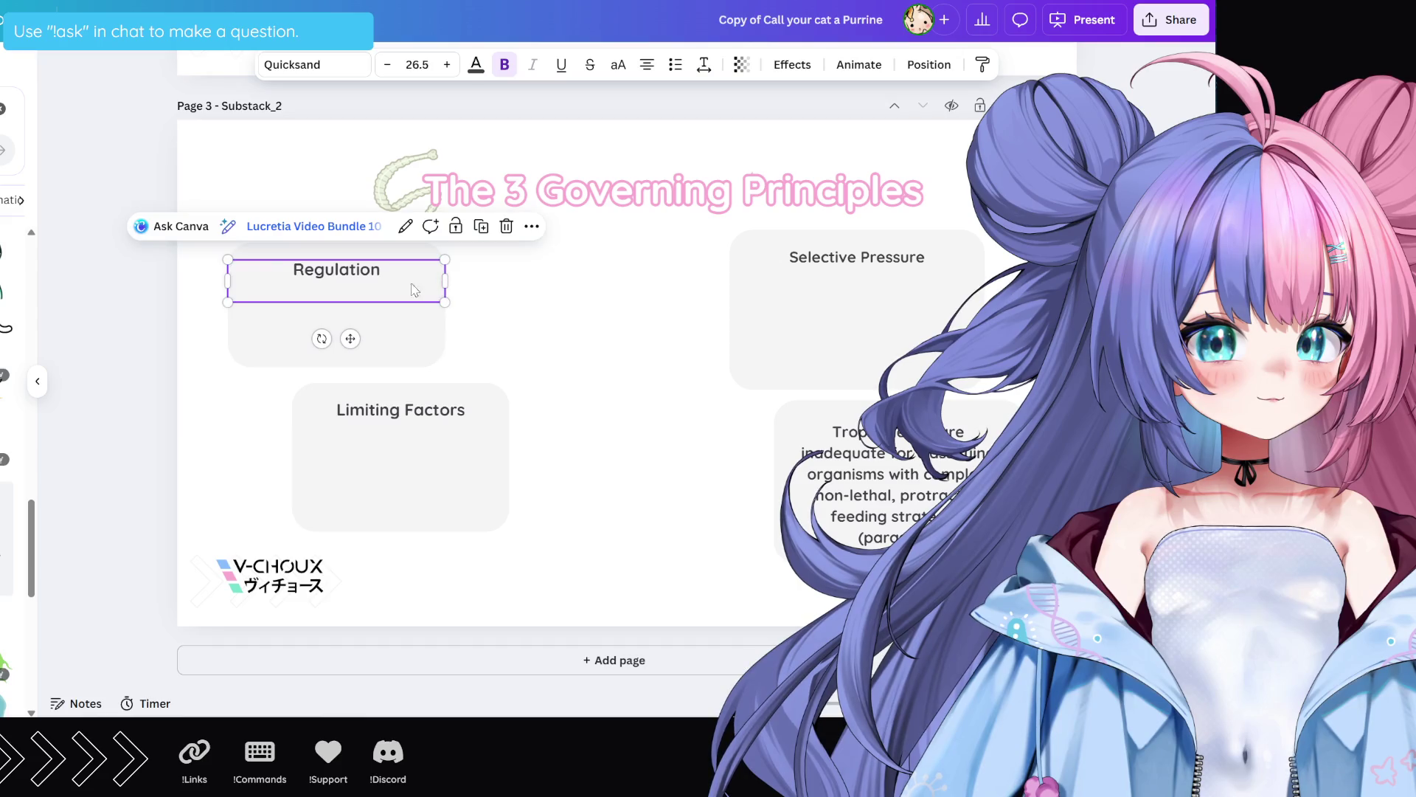
click(358, 290)
key(BackSpace)
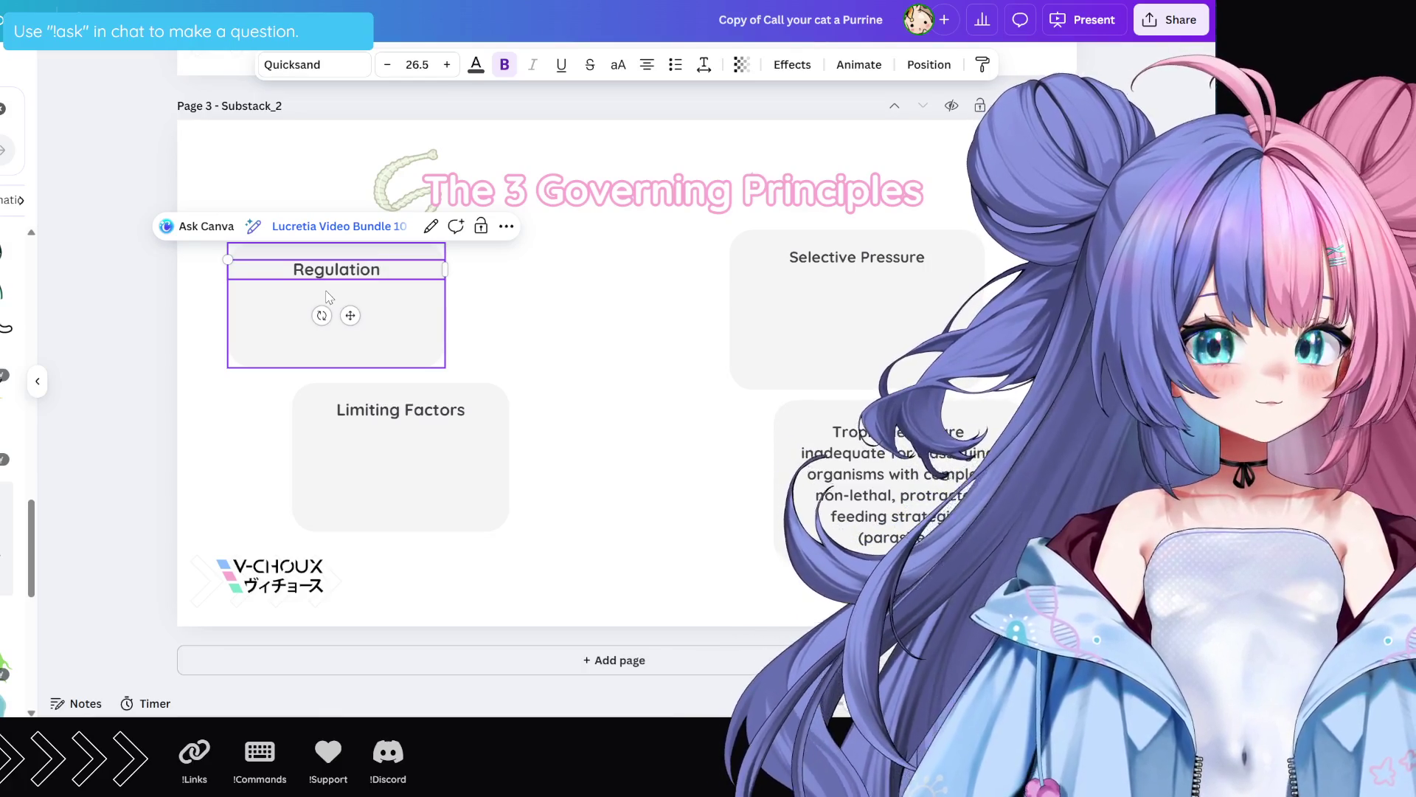
key(ctrl+a)
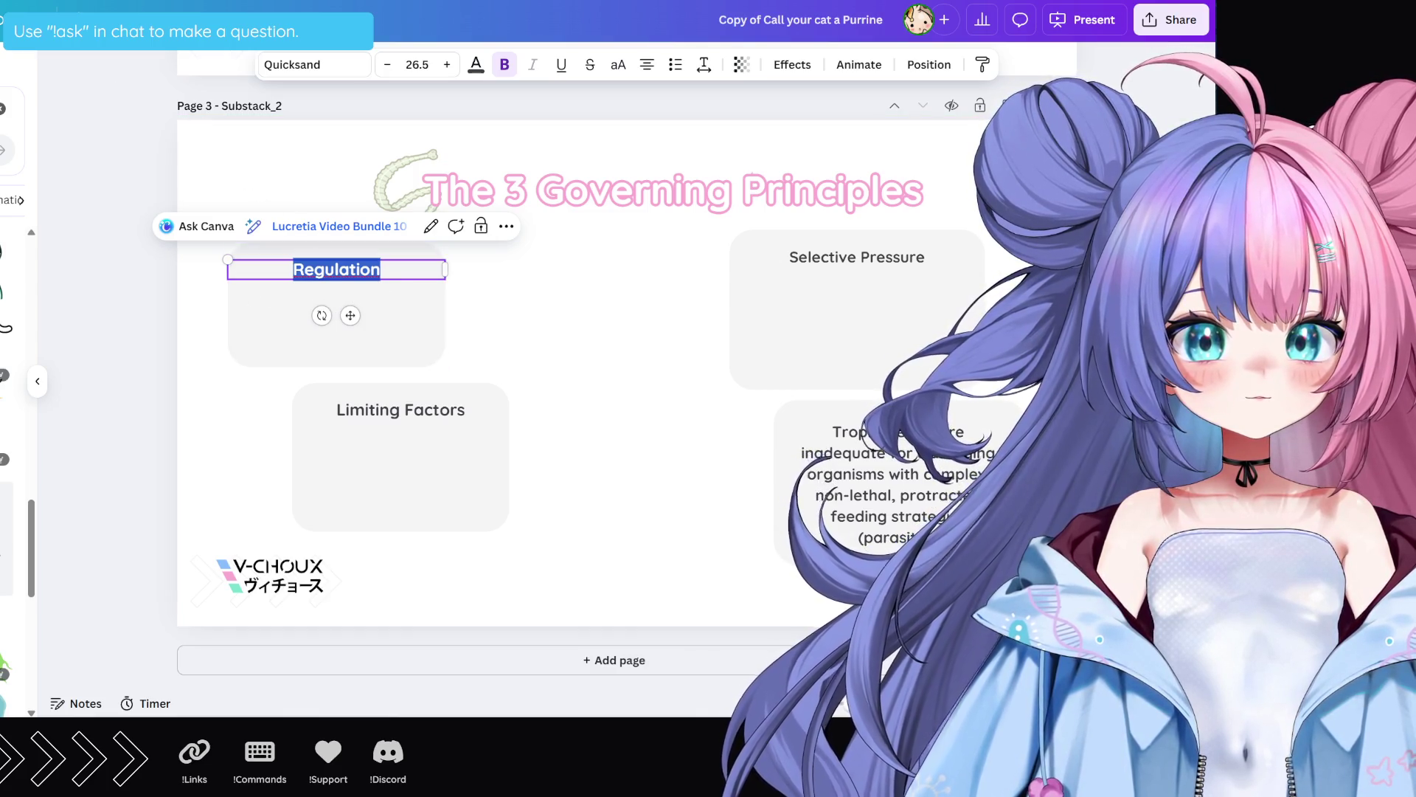
key(ctrl+t)
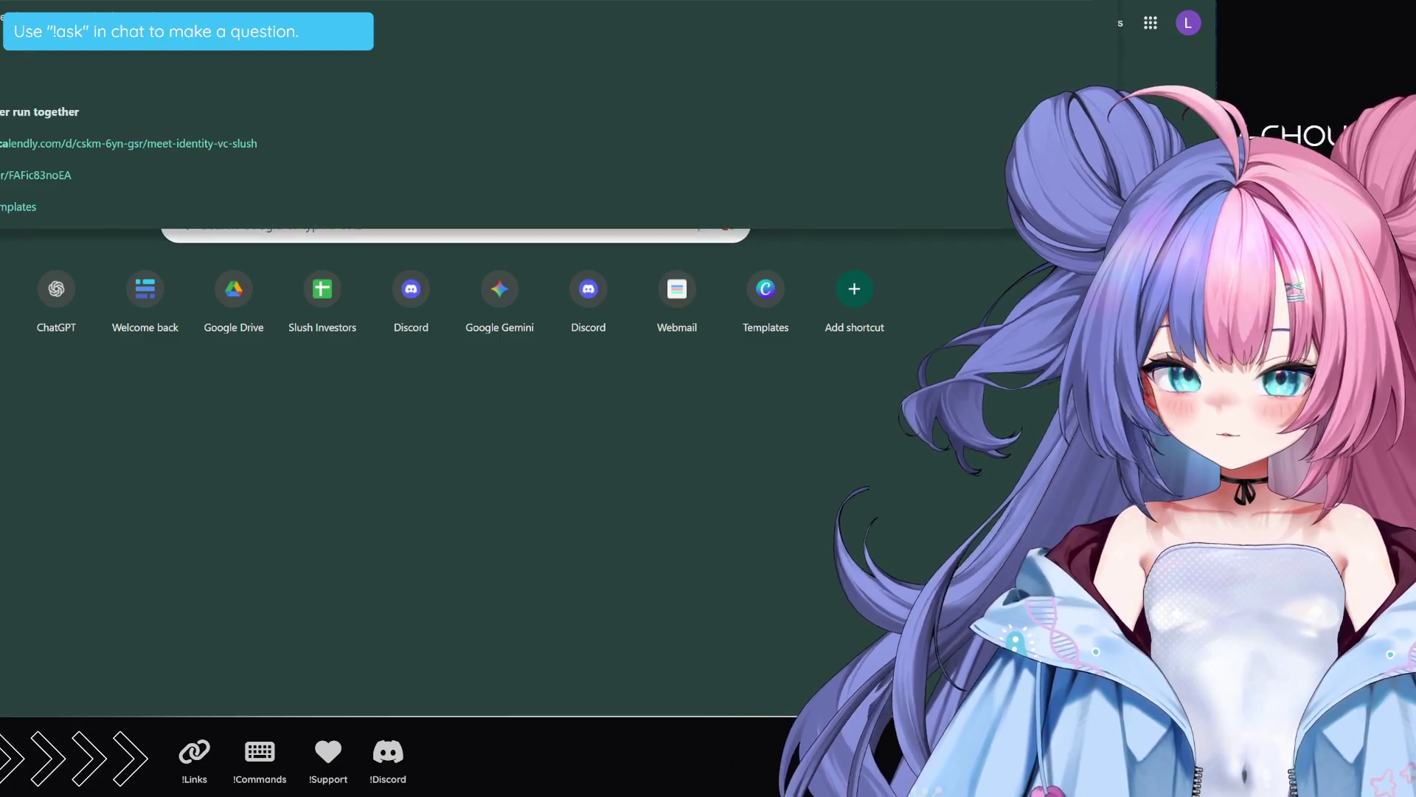
Step: Close the new tab to return to Canva and select the Functions text
key(ctrl+w)
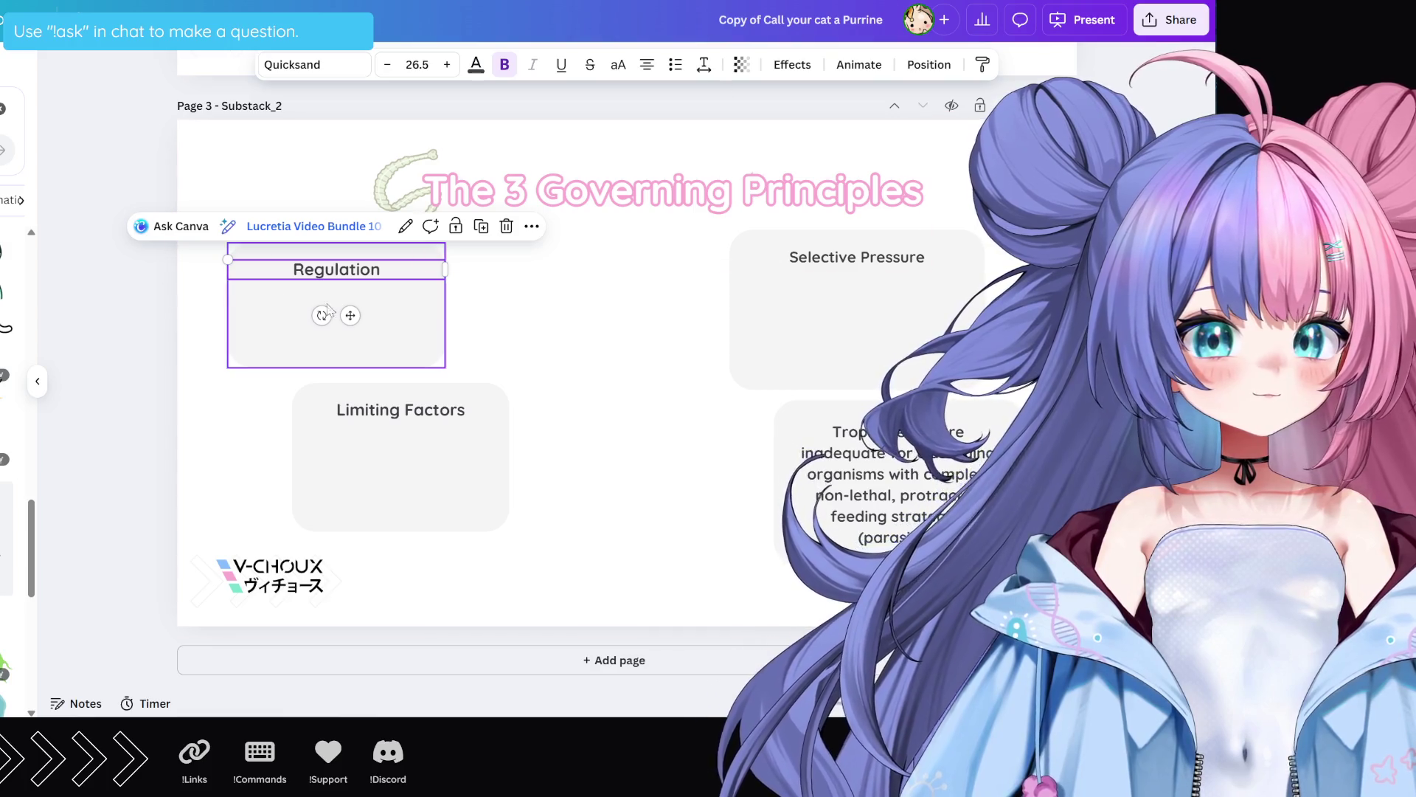
click(896, 321)
Step: Move the Functions text into the Regulation card and delete the old Regulation heading
drag(896, 324, 369, 316)
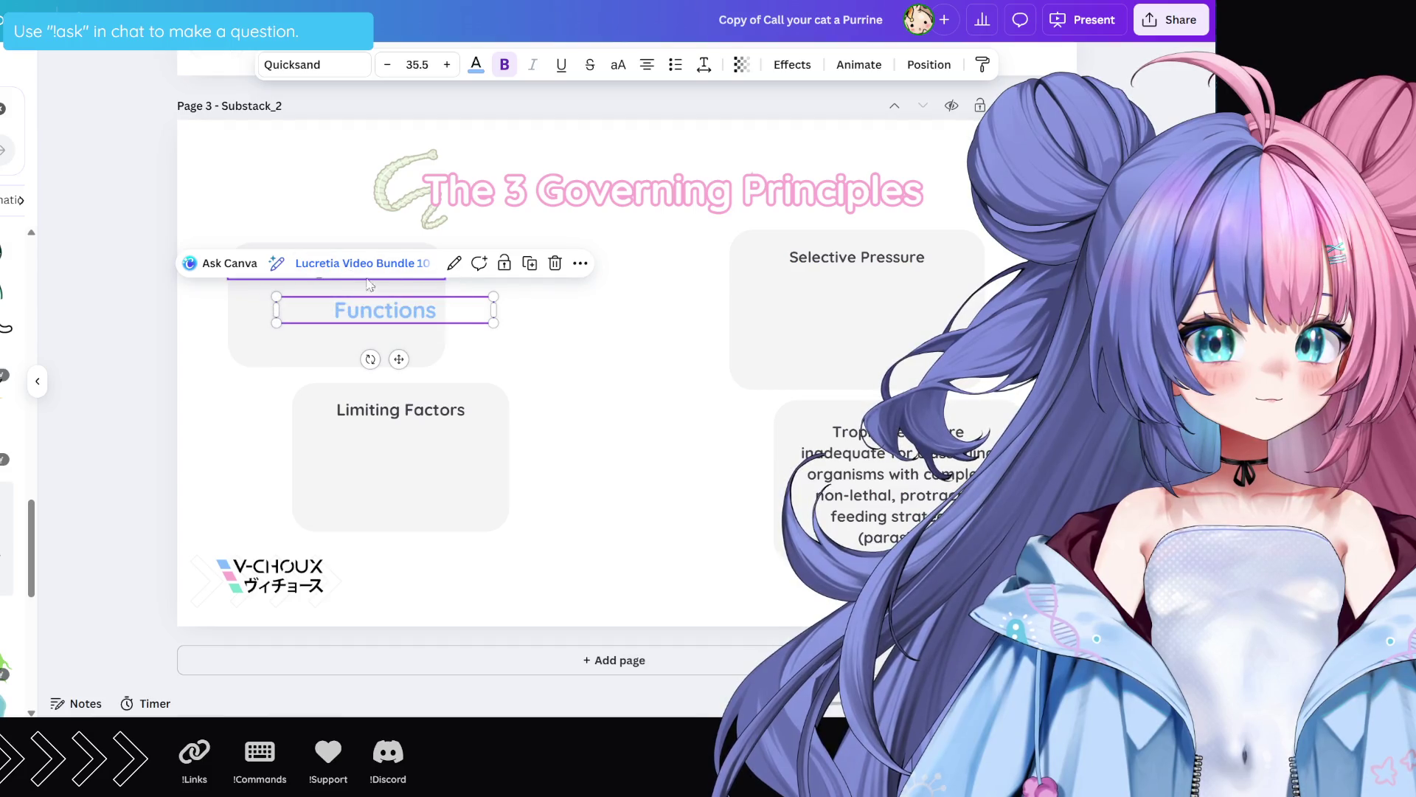
click(797, 307)
click(341, 273)
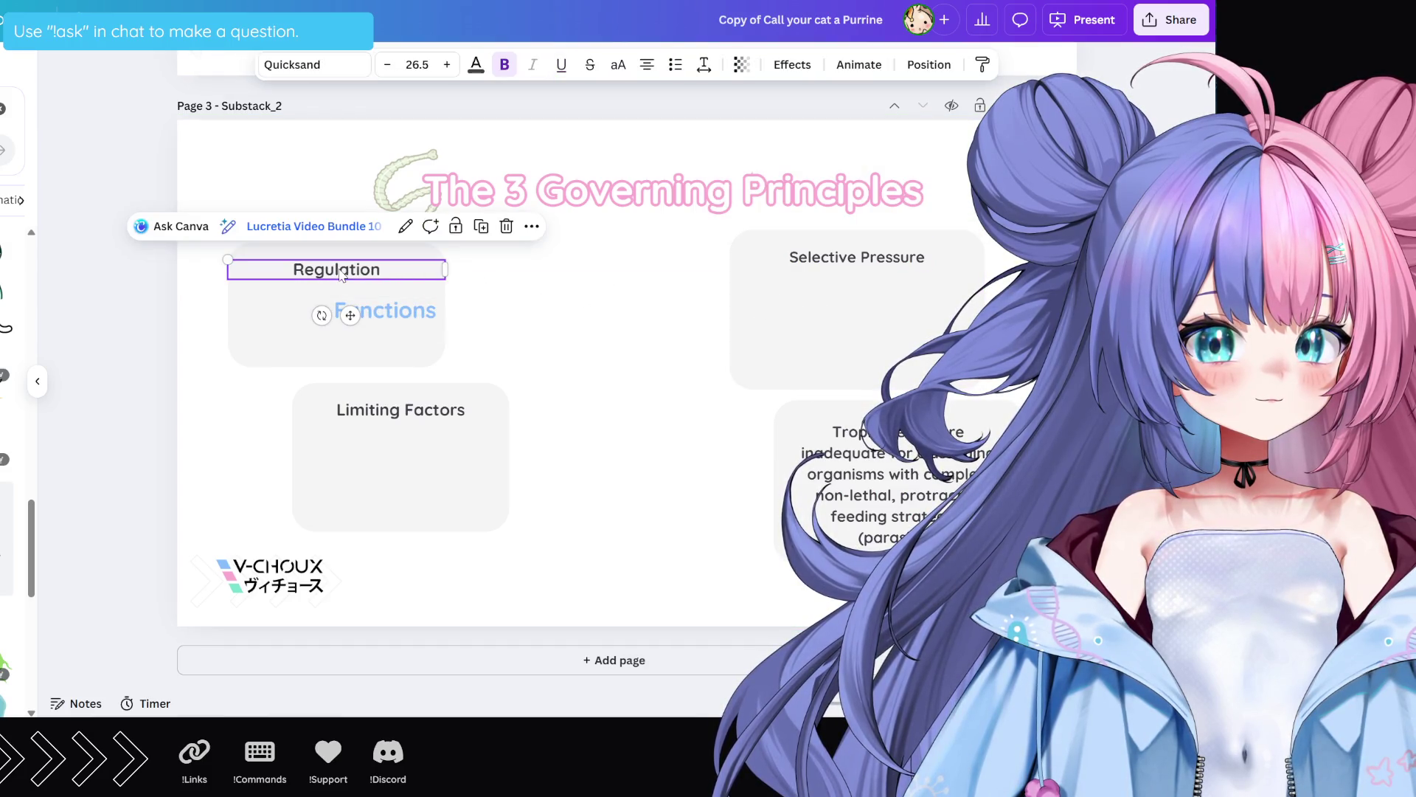
double_click(341, 270)
key(ctrl+c)
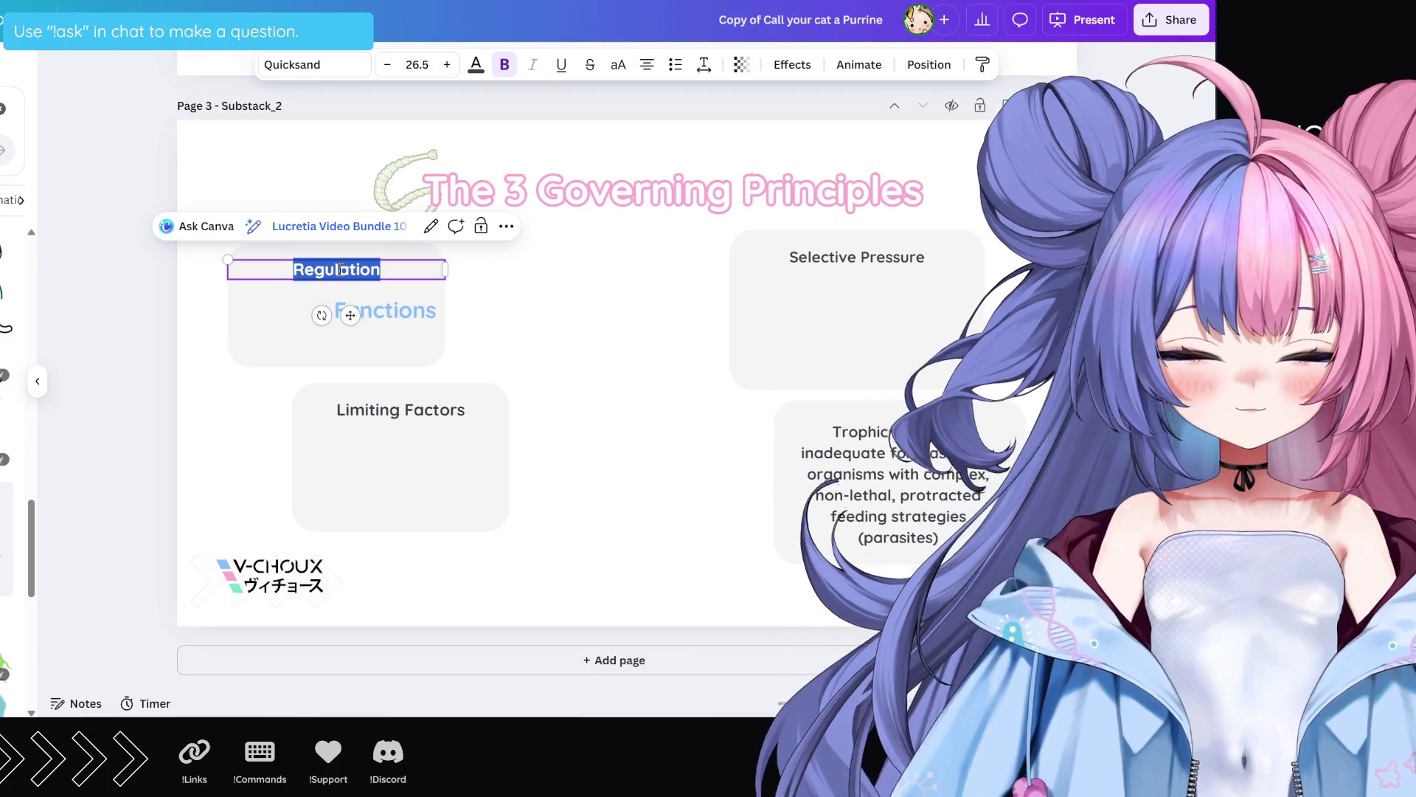
click(425, 279)
click(405, 279)
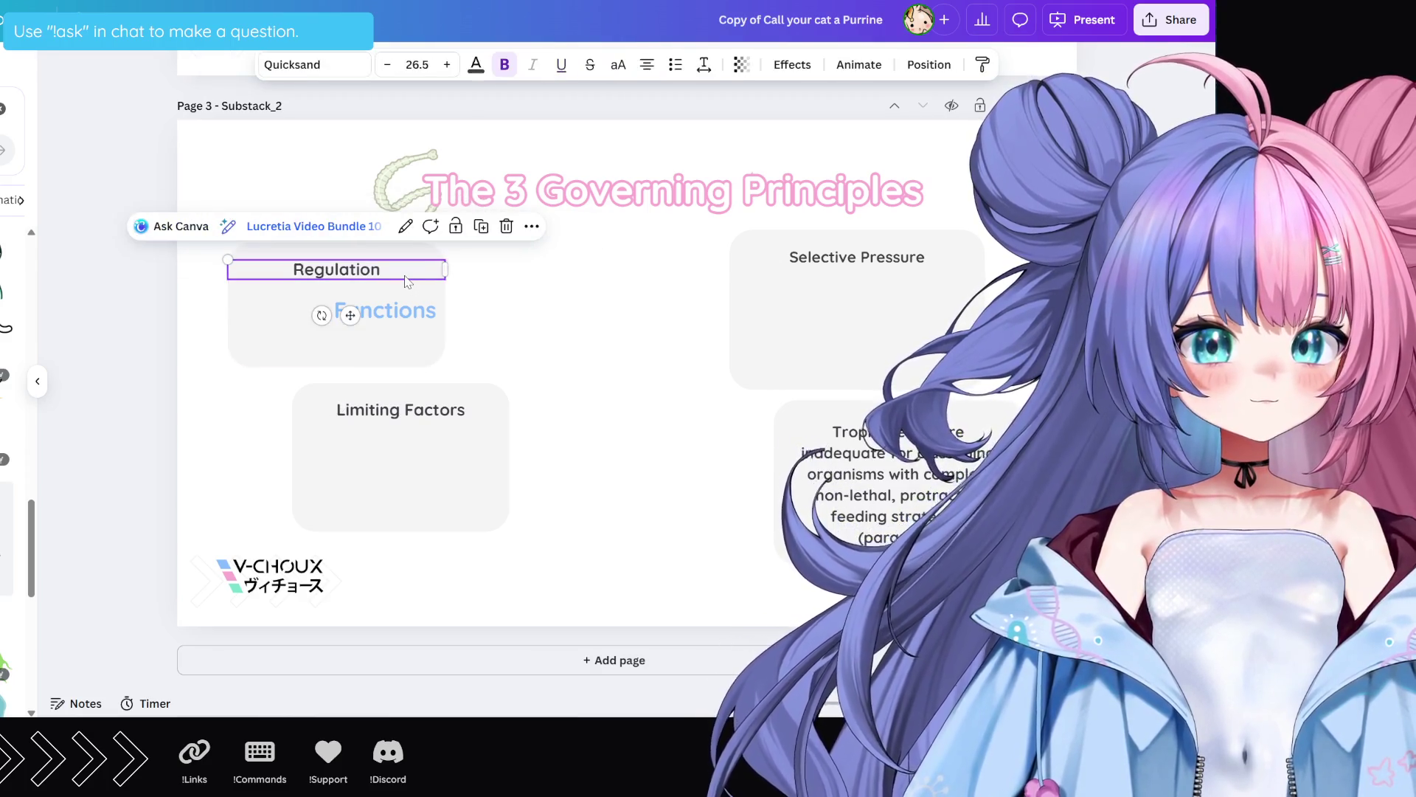
key(Delete)
Step: Move Functions up into the heading spot and change its text to 'Regulation'
click(351, 311)
drag(350, 312, 346, 276)
double_click(342, 278)
key(ctrl+v)
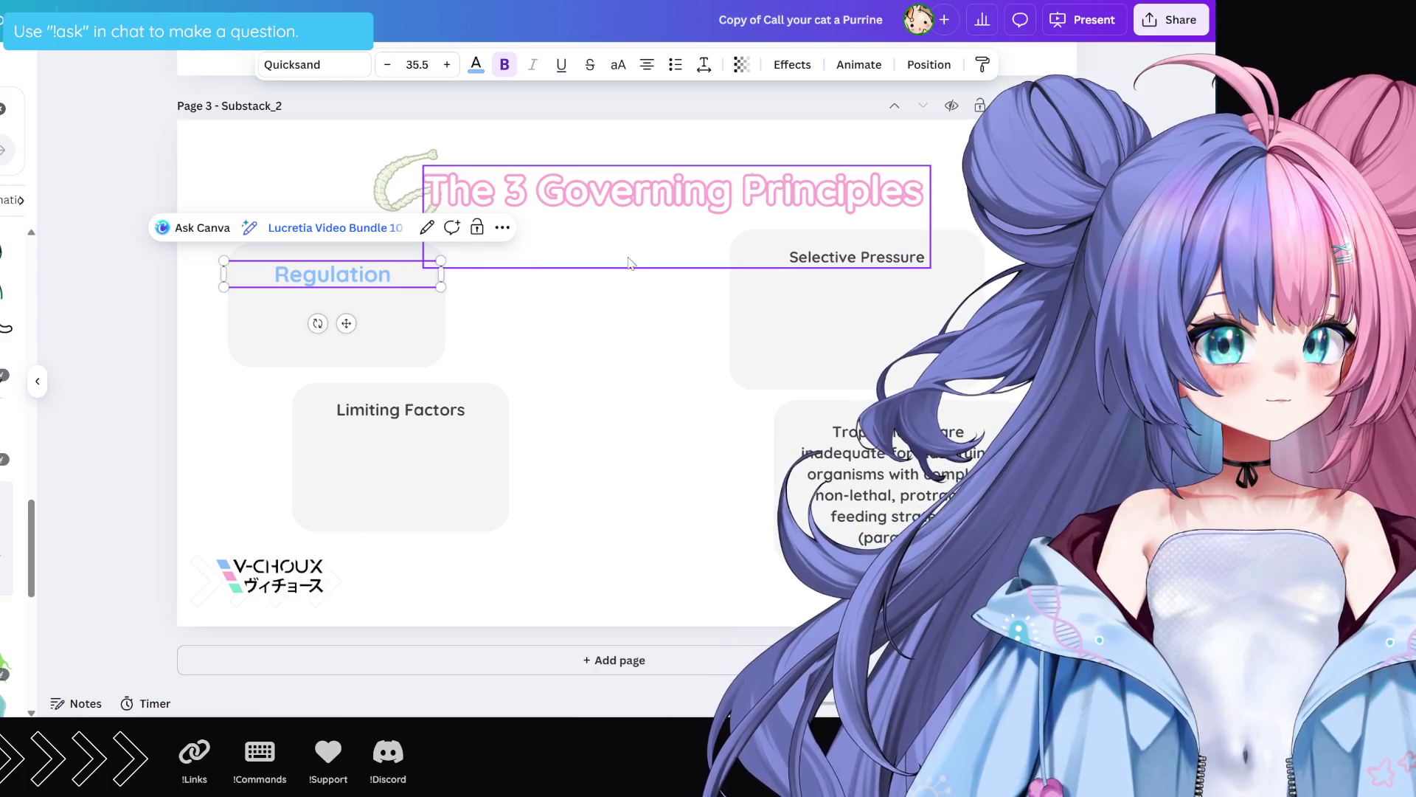
Step: Restore the title's previous size and duplicate the new light-blue Regulation heading
click(630, 254)
key(ctrl+z)
click(583, 284)
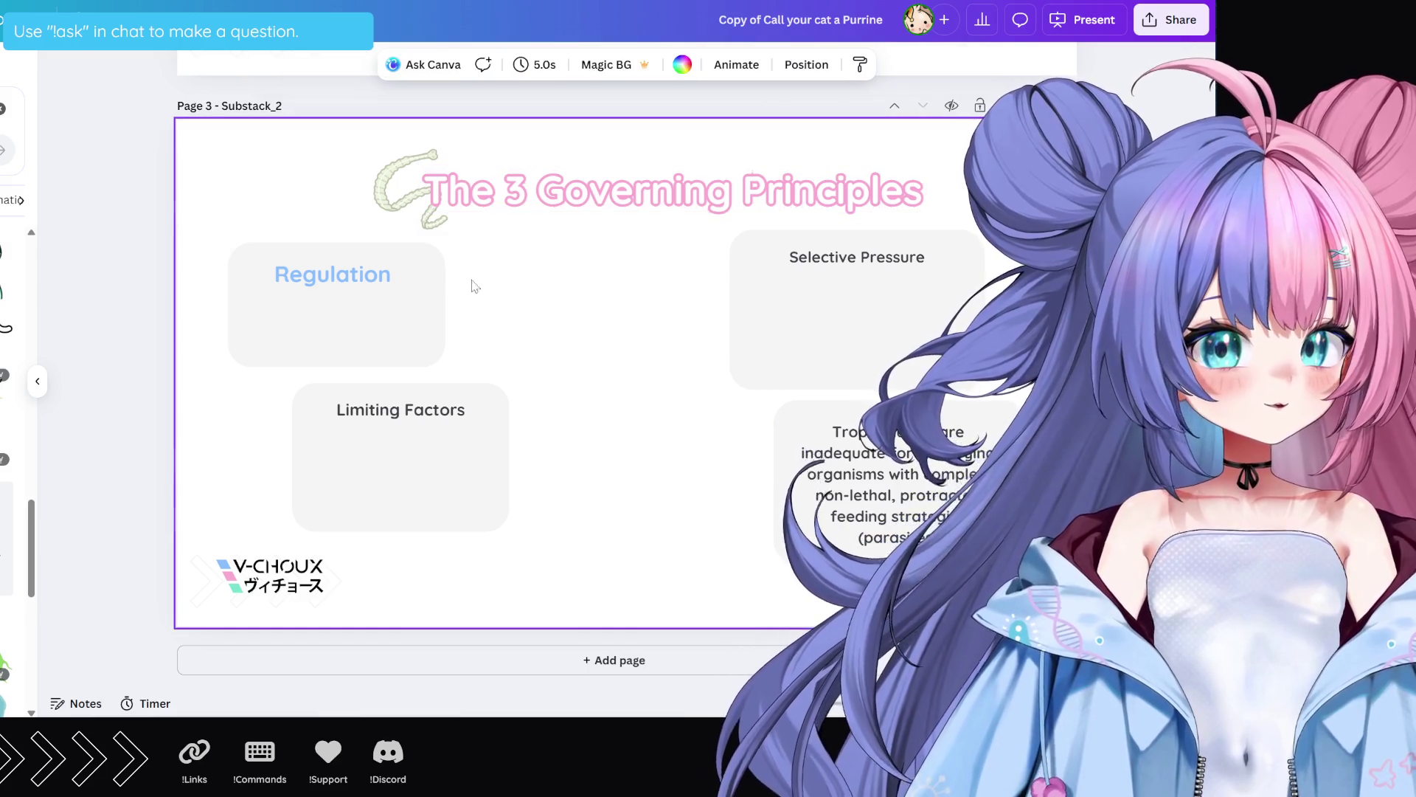
click(354, 278)
key(ctrl+d)
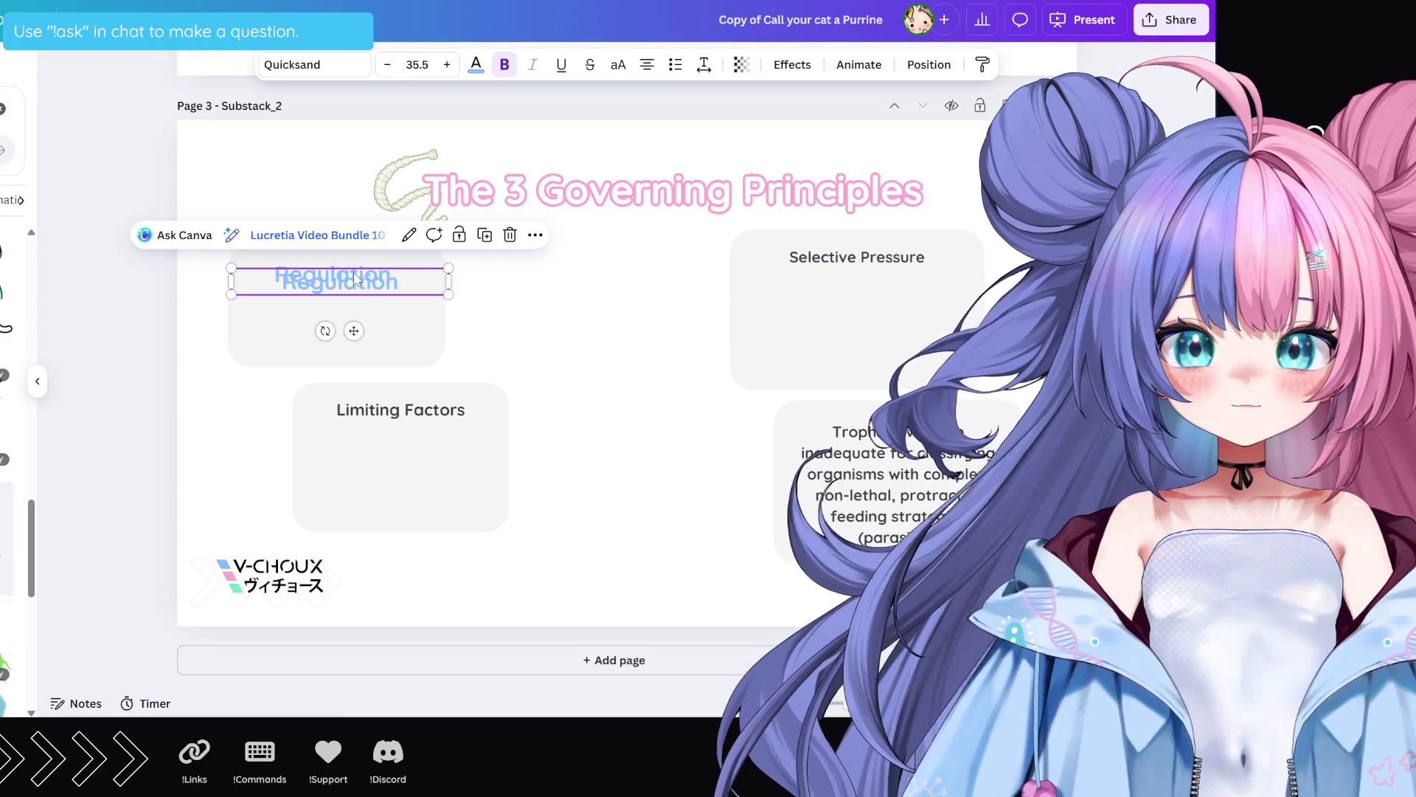
Step: Place the heading copy in the Selective Pressure card and change its text to 'Selective Pressure'
mouse_move(354, 279)
mouse_down()
mouse_move(835, 308)
mouse_move(854, 289)
mouse_up()
click(854, 265)
click(854, 259)
click(854, 259)
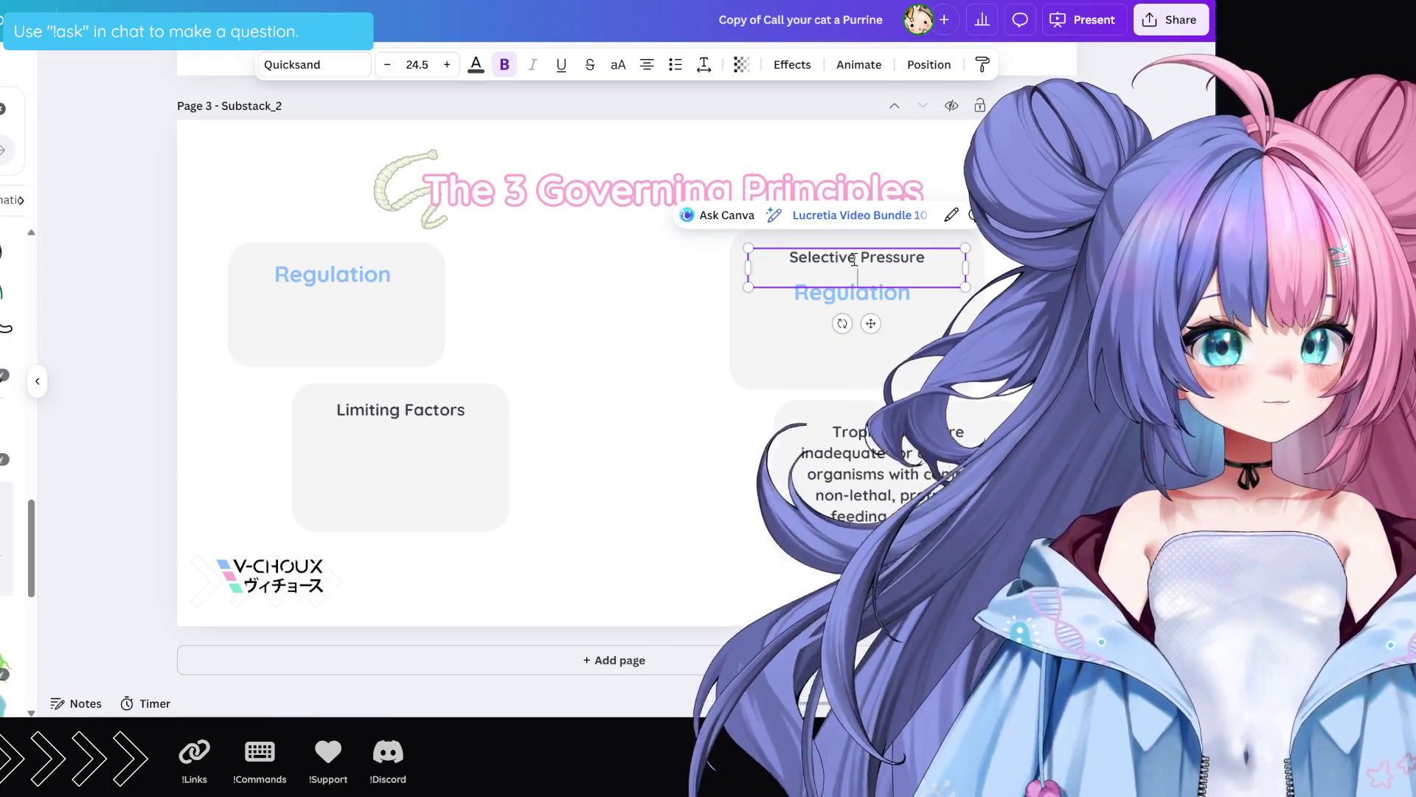
click(856, 294)
click(857, 292)
text(Selective Pressure)
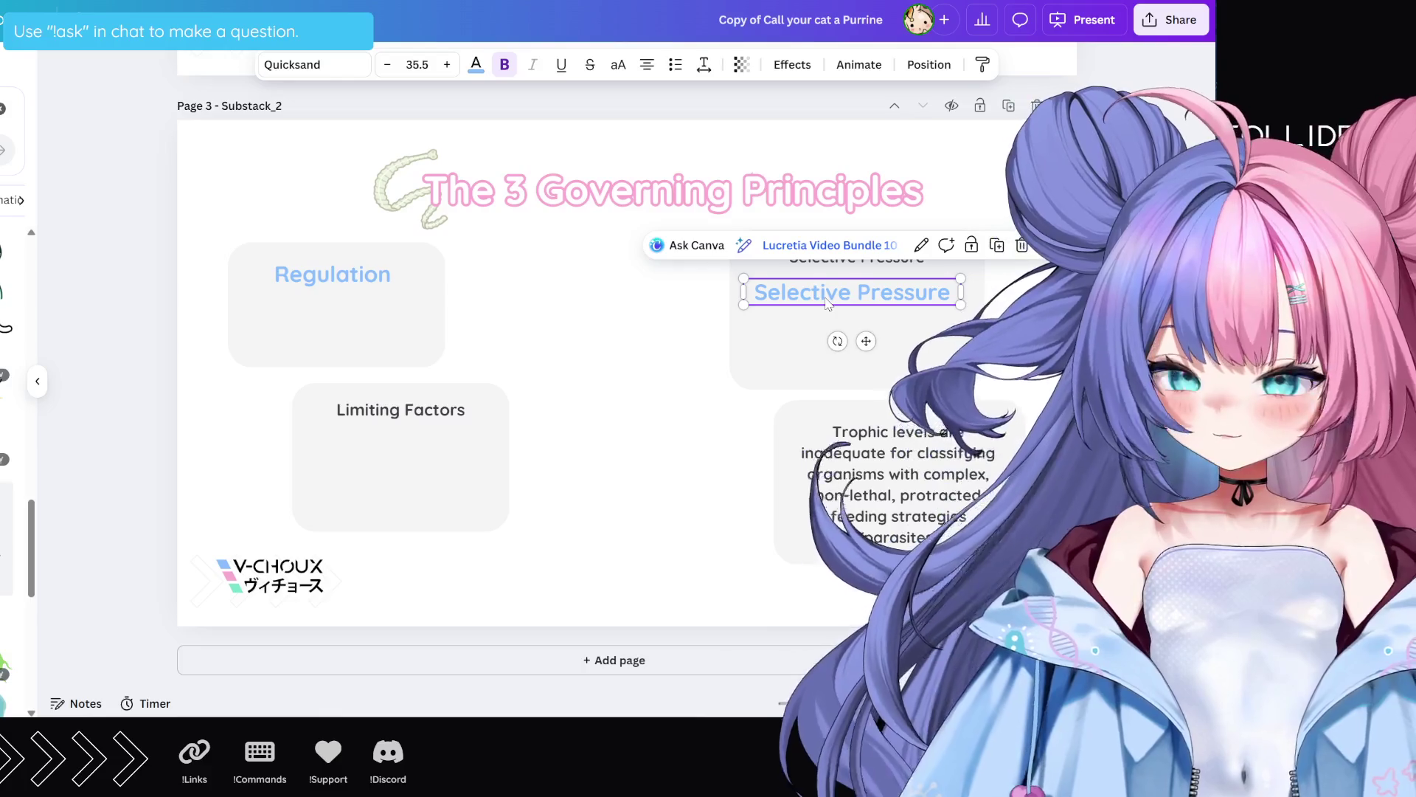
Step: Copy the blue heading into the Limiting Factors card and change its text to 'Limiting Factors'
mouse_move(826, 302)
mouse_down()
mouse_move(415, 453)
mouse_move(391, 427)
mouse_up()
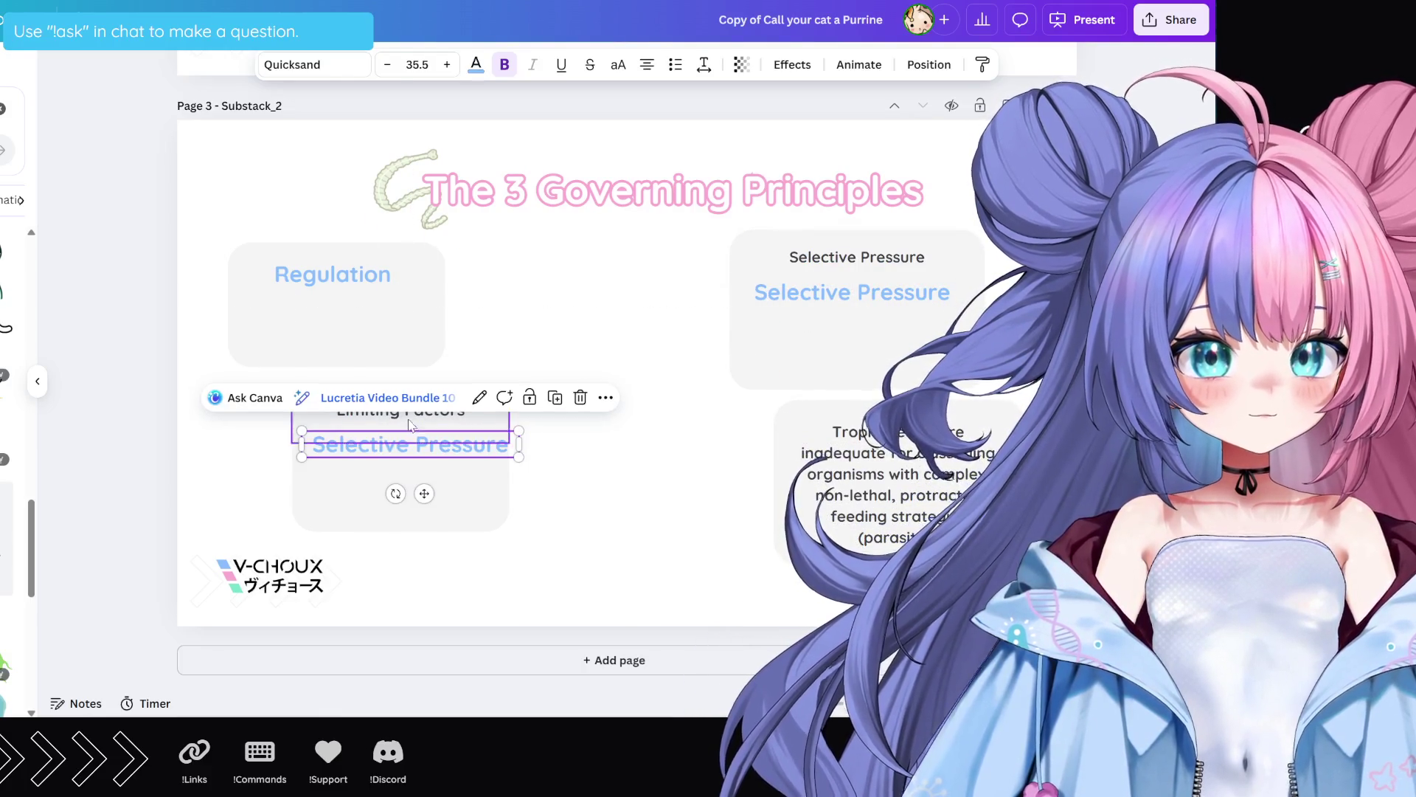
click(409, 425)
click(410, 411)
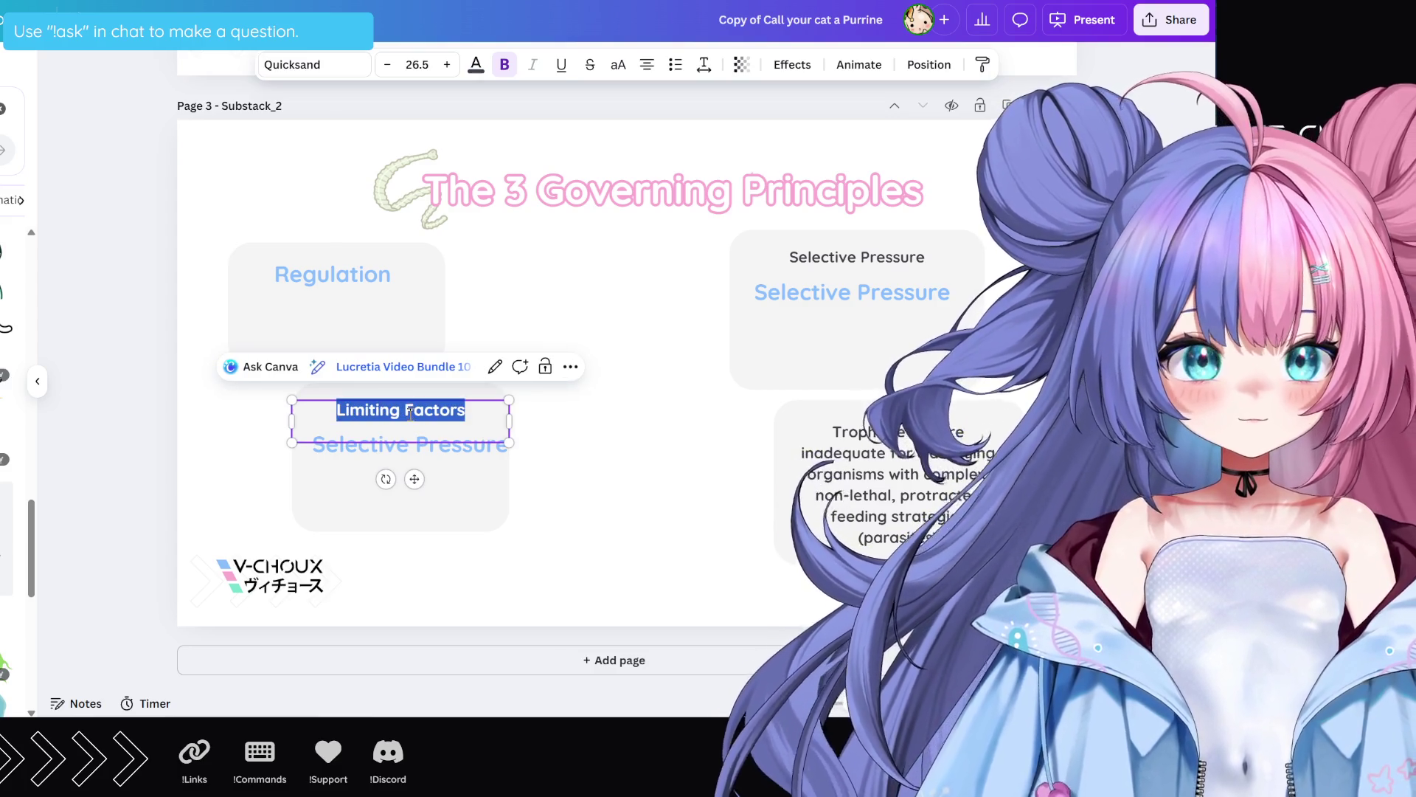
click(404, 415)
key(BackSpace)
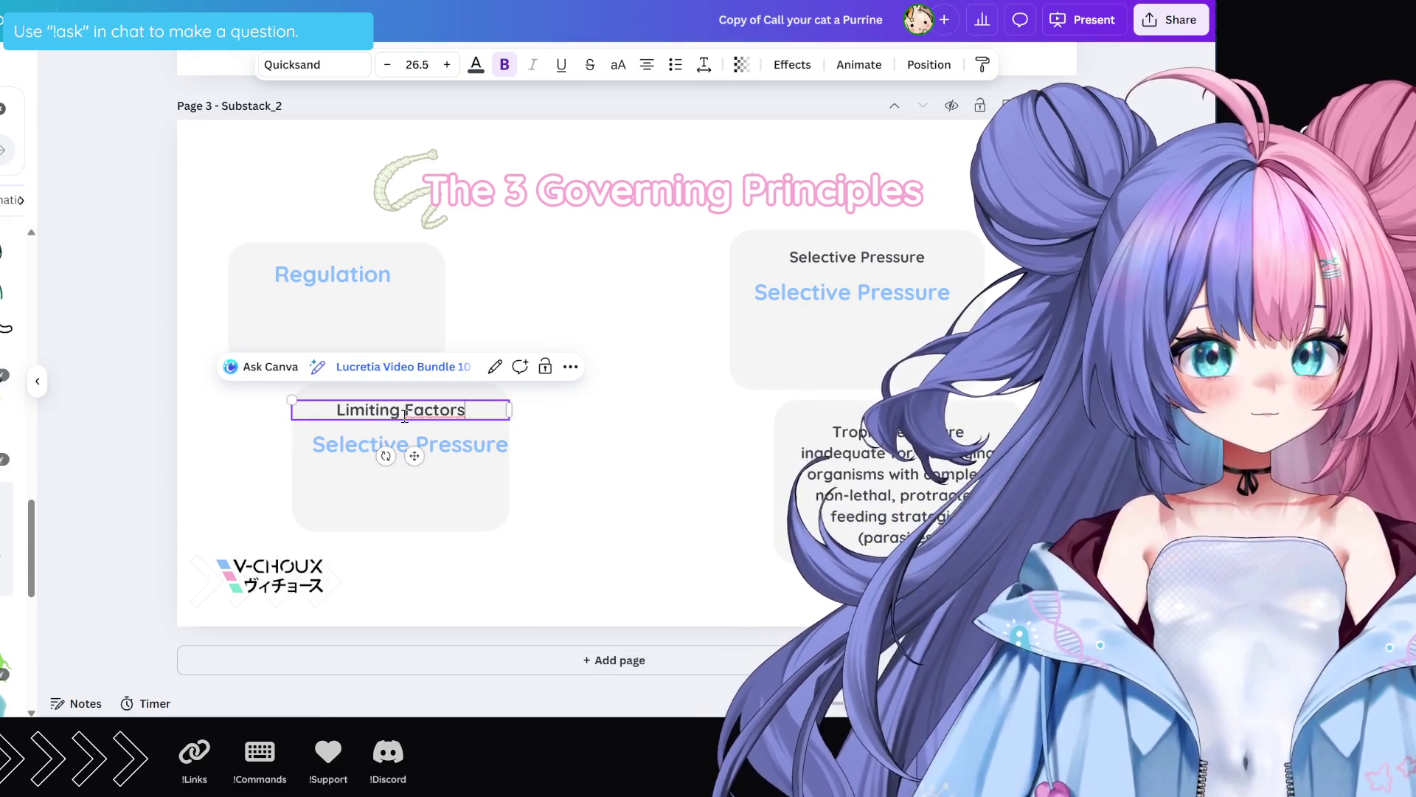
click(391, 445)
click(383, 444)
text(Limiting Factors)
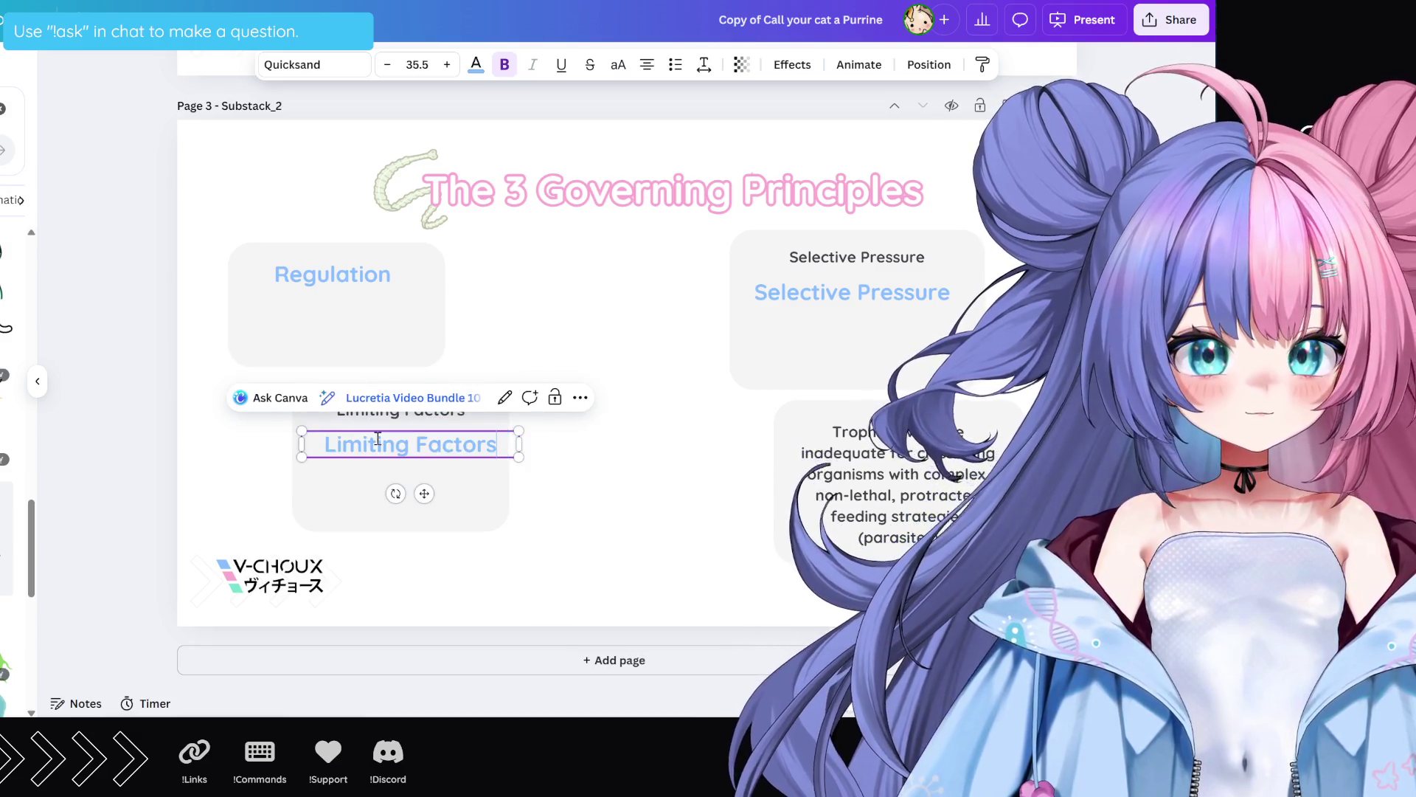
click(575, 462)
click(476, 453)
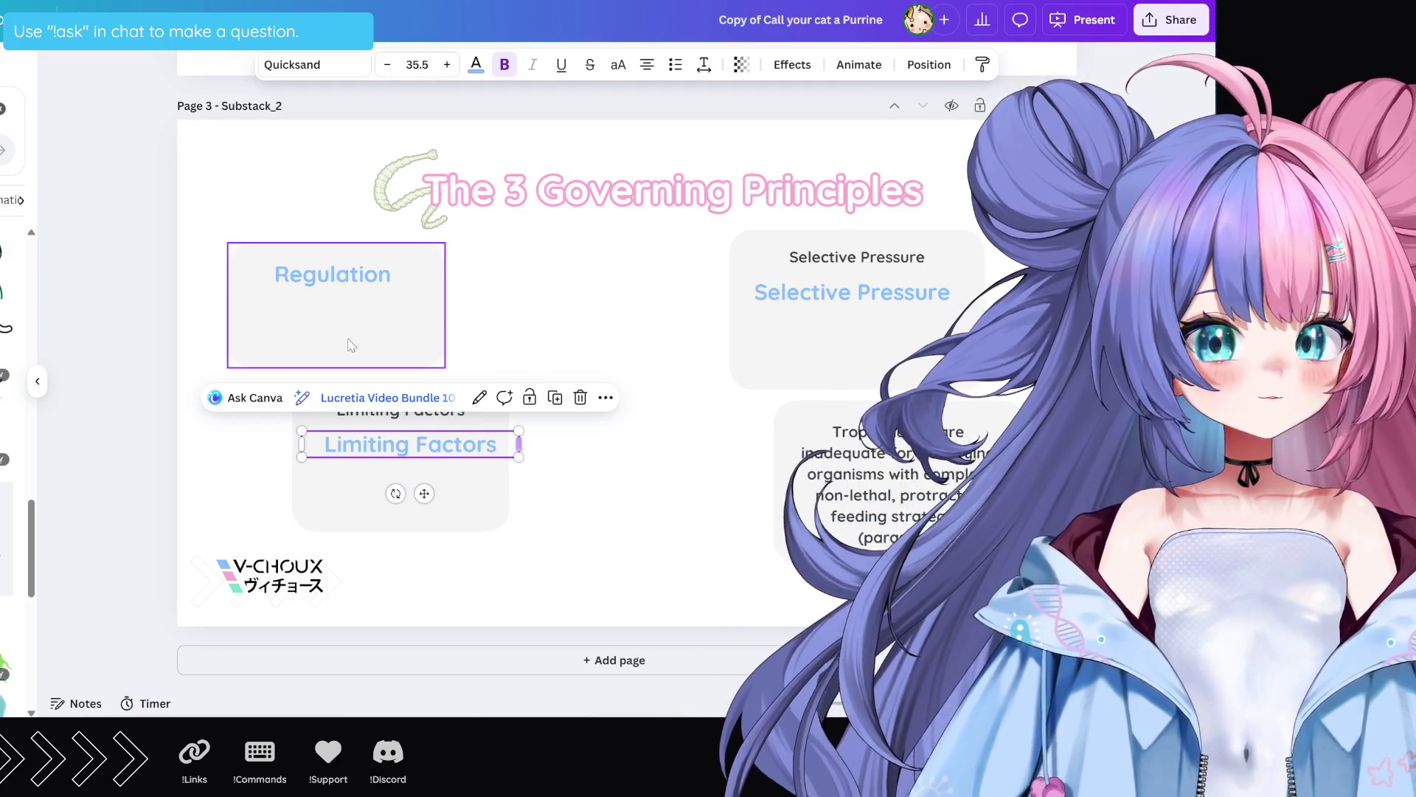
Step: Move the dark Limiting Factors text below the blue heading and space them evenly
click(441, 419)
drag(446, 422, 447, 496)
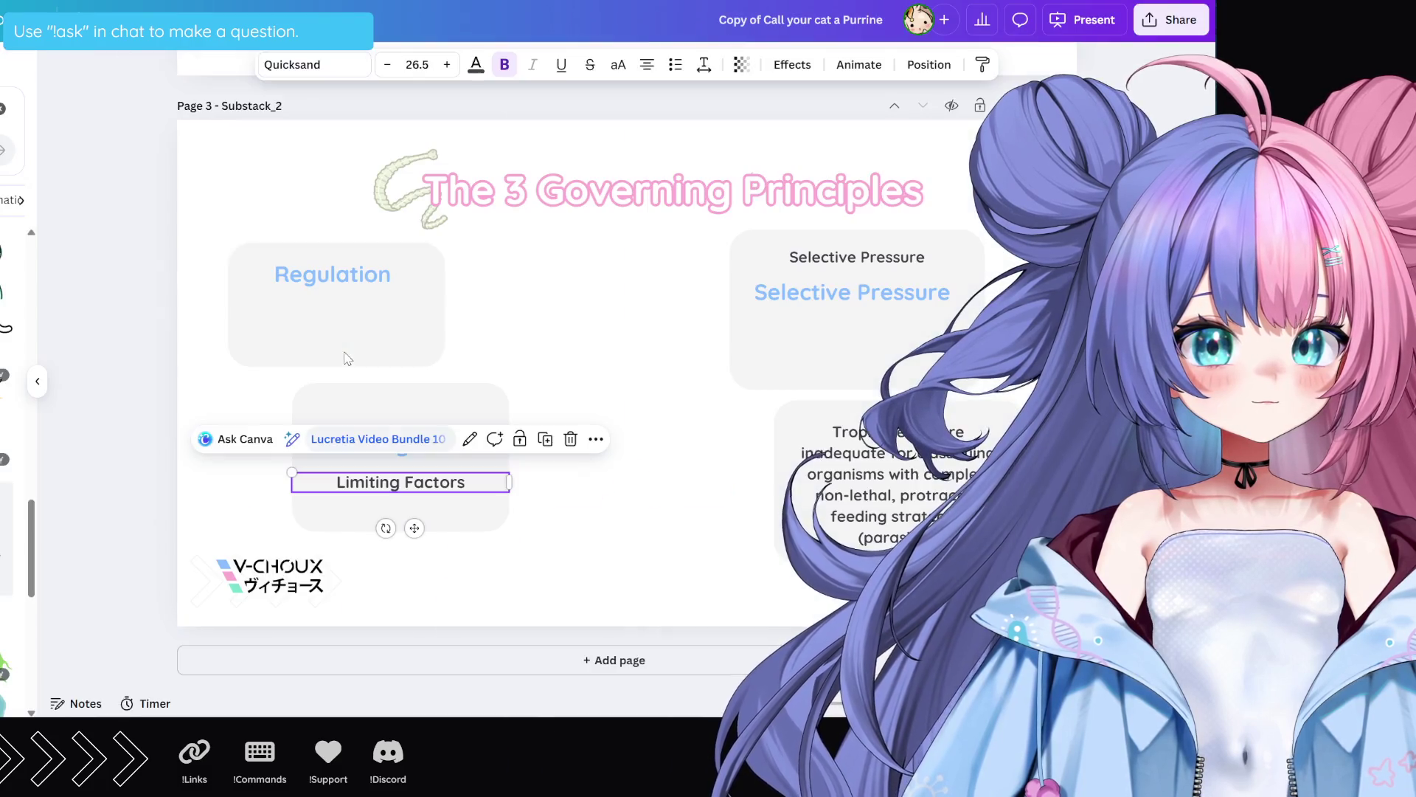
click(432, 444)
click(443, 448)
drag(443, 448, 435, 428)
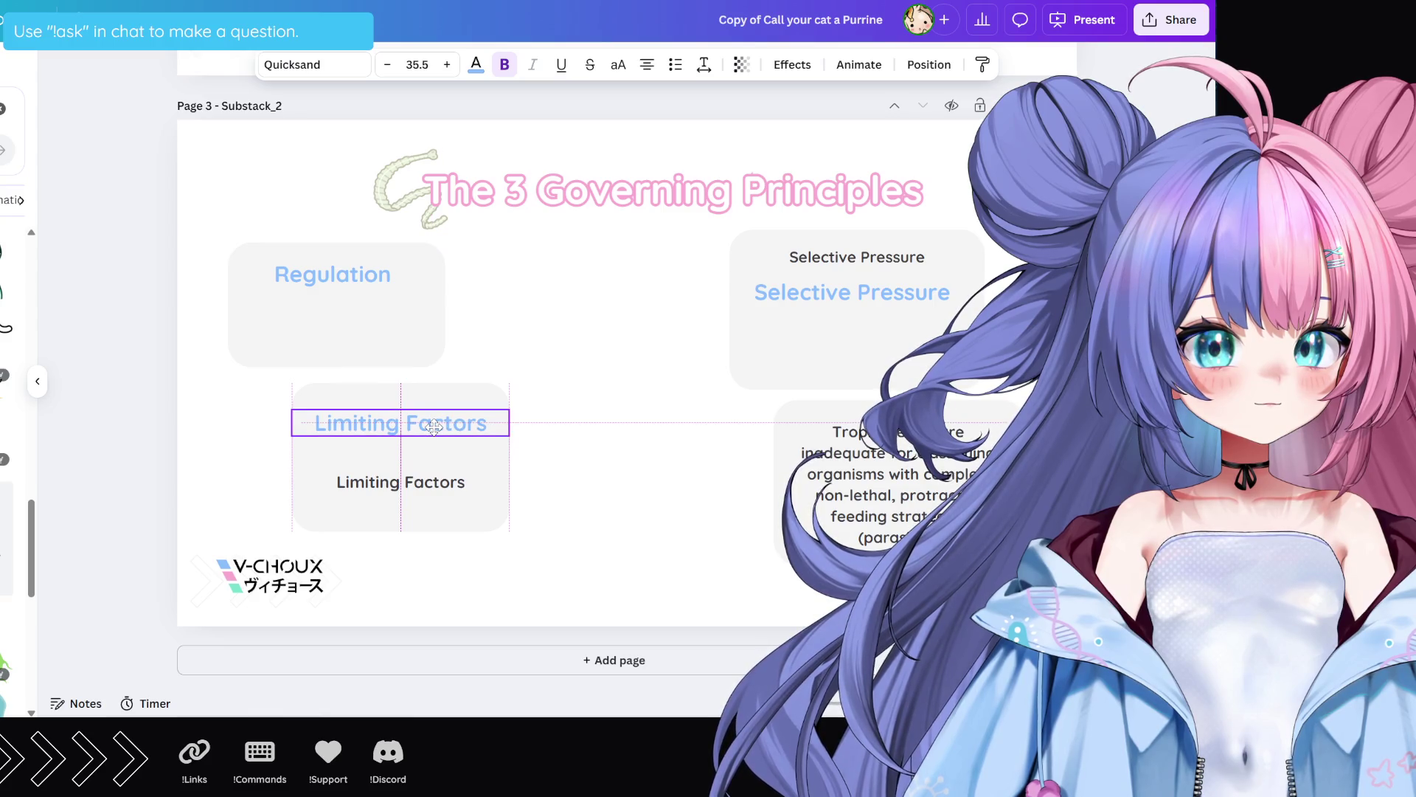
drag(434, 425, 431, 421)
click(559, 432)
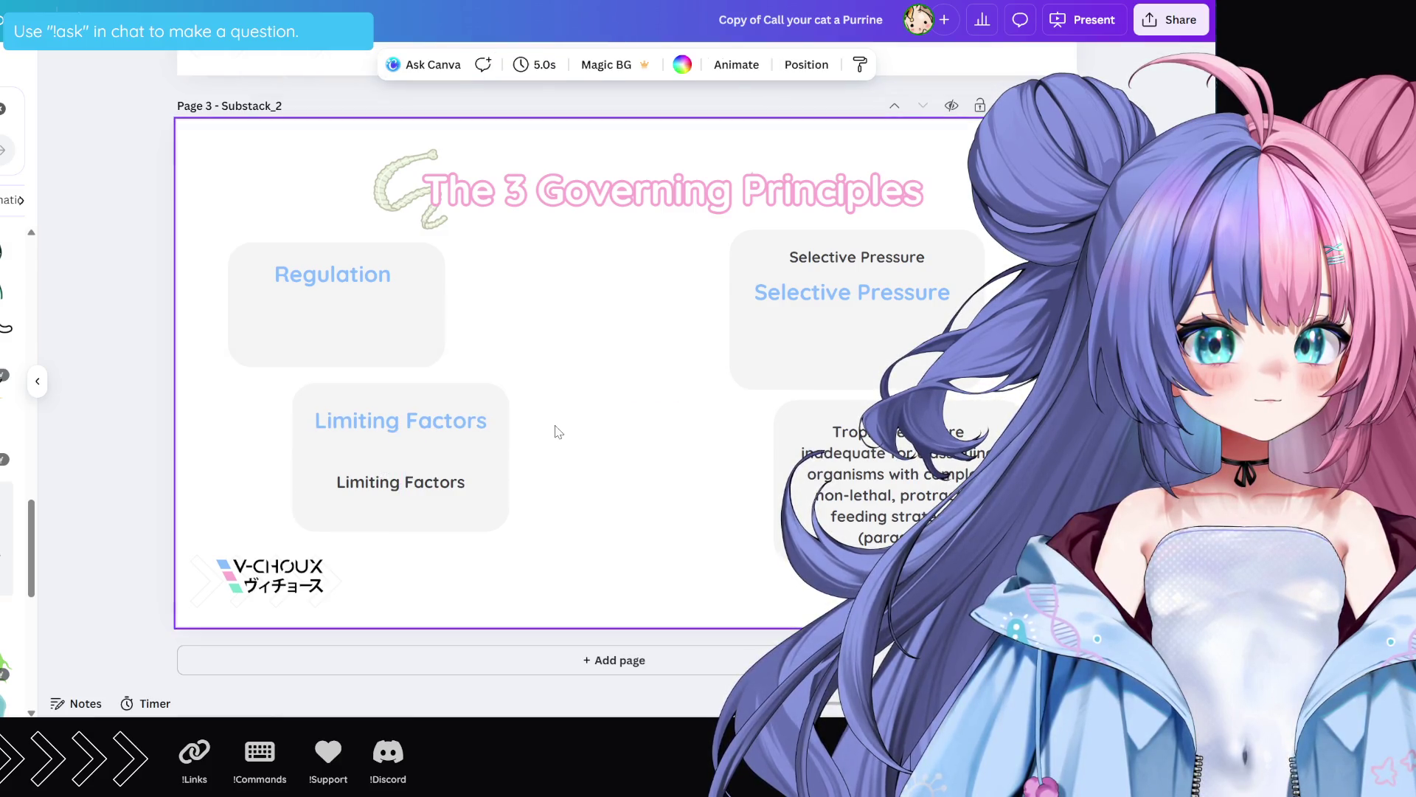
Step: Nudge the blue Selective Pressure and Limiting Factors headings upward in their cards
click(328, 282)
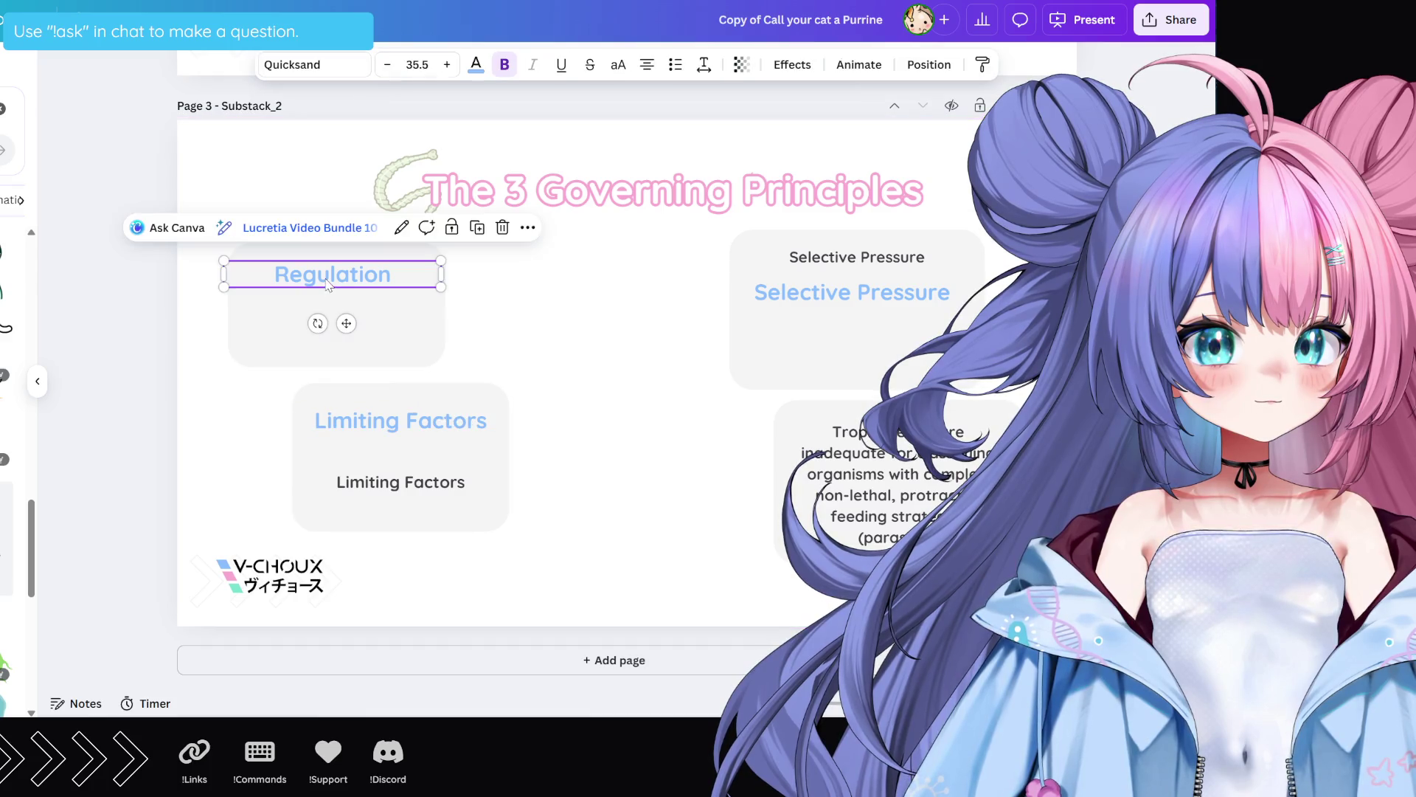
click(857, 270)
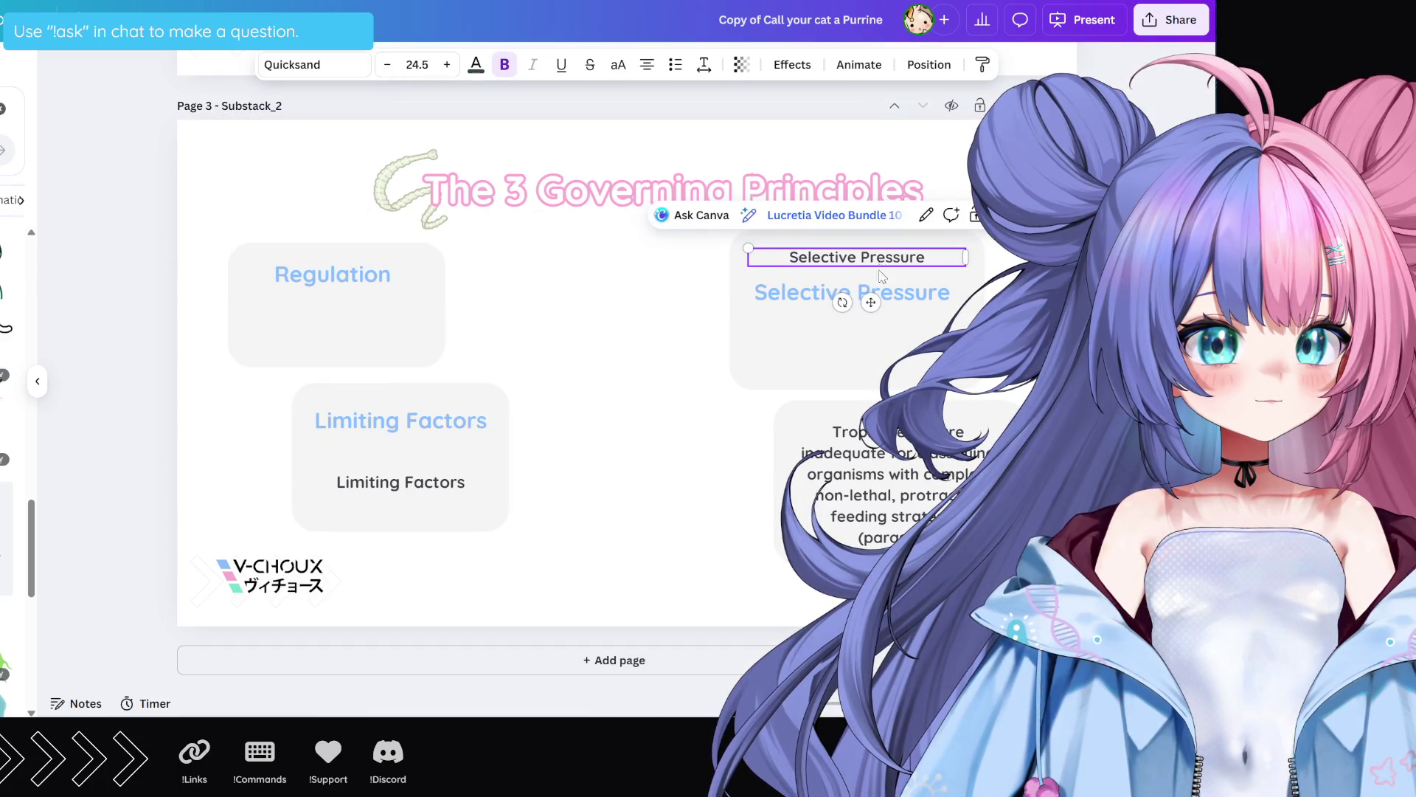
drag(883, 295, 883, 265)
click(696, 357)
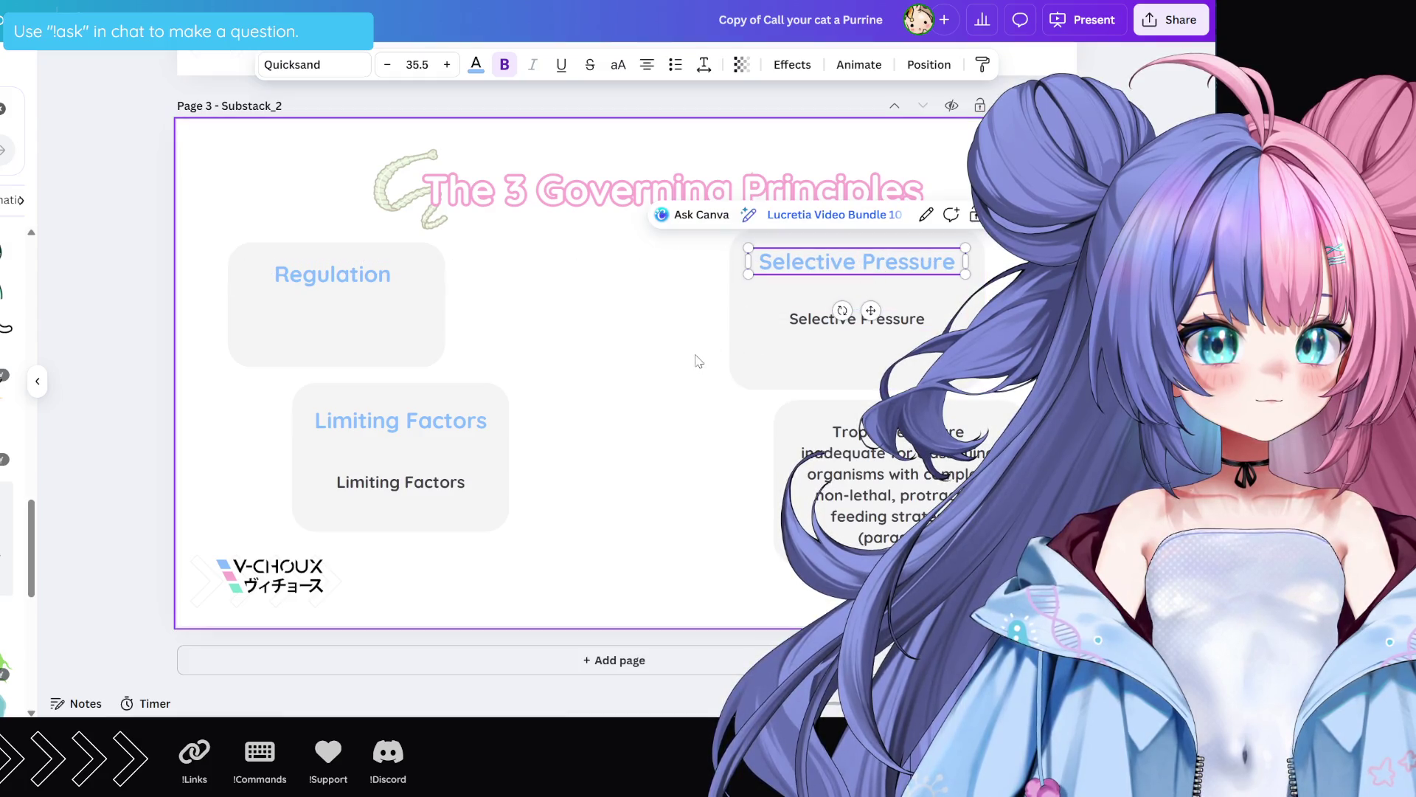
drag(426, 427, 426, 420)
Step: Move the subtitles up under their headings and duplicate the Limiting Factors subtitle
click(601, 459)
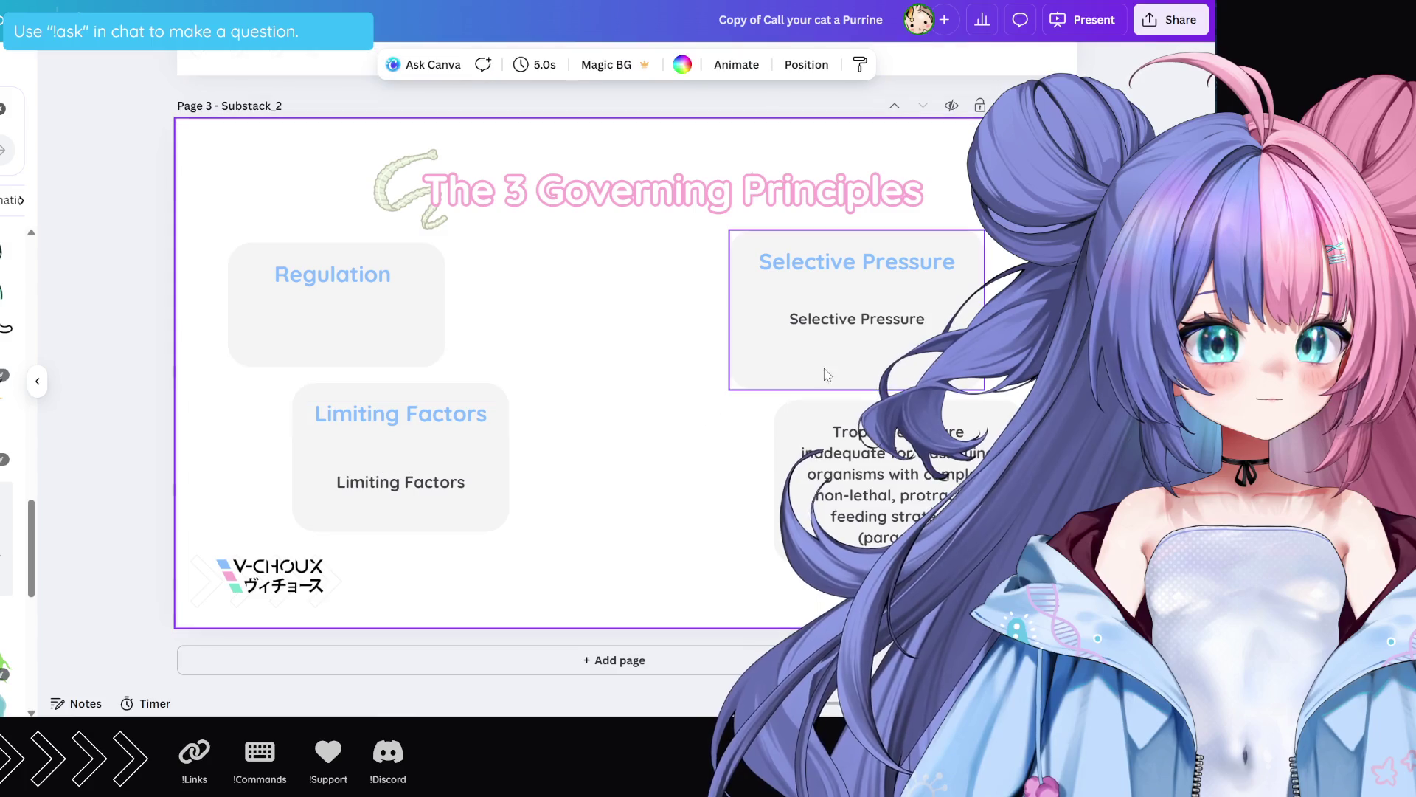
click(873, 320)
drag(873, 322, 876, 302)
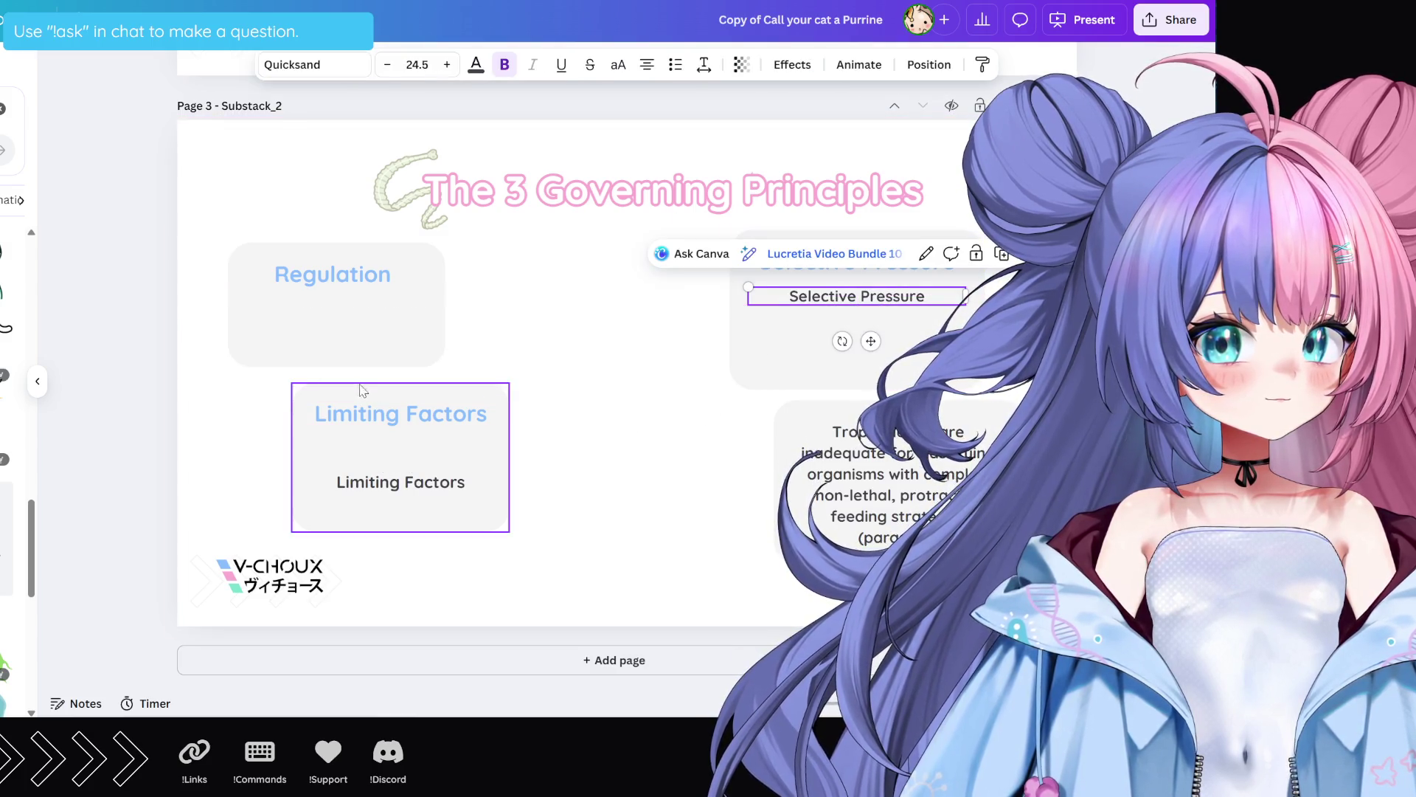
click(424, 485)
mouse_move(424, 485)
mouse_down()
mouse_move(426, 452)
mouse_move(357, 307)
mouse_up()
key(ctrl+d)
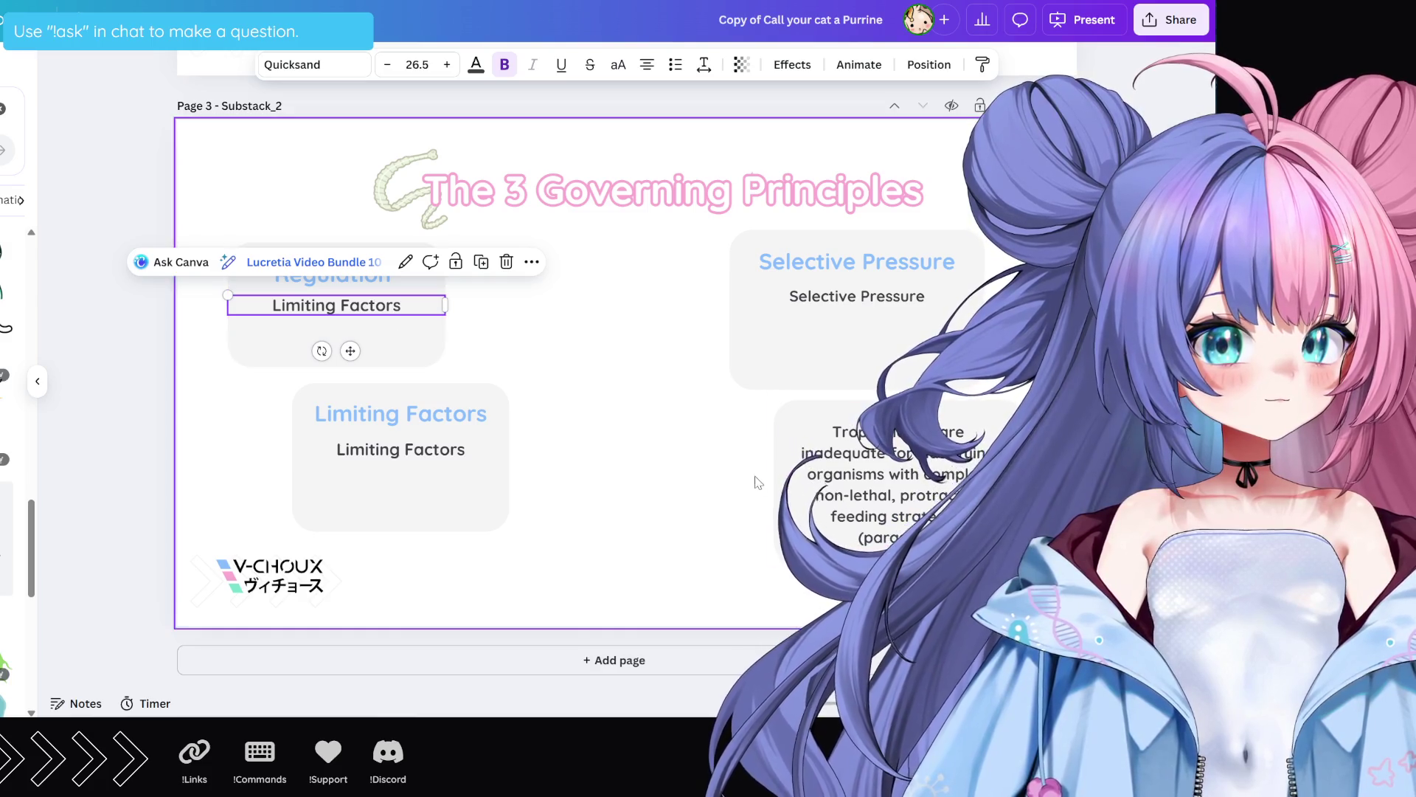
Step: Delete the Trophic paragraph; a trial move of the Limiting Factors box is undone
click(841, 489)
key(Delete)
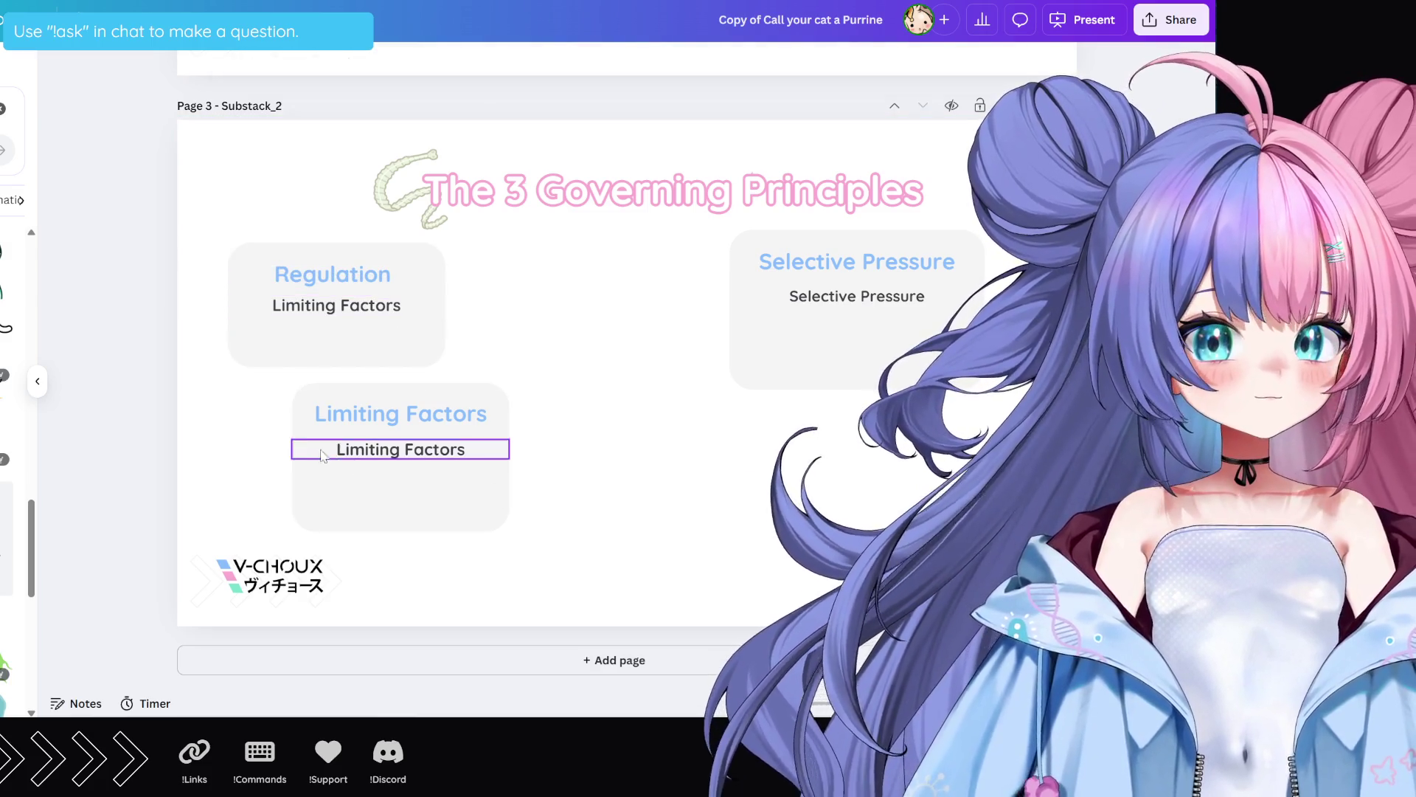
click(480, 494)
mouse_move(478, 494)
mouse_down()
mouse_move(622, 401)
mouse_move(657, 329)
mouse_move(662, 340)
mouse_up()
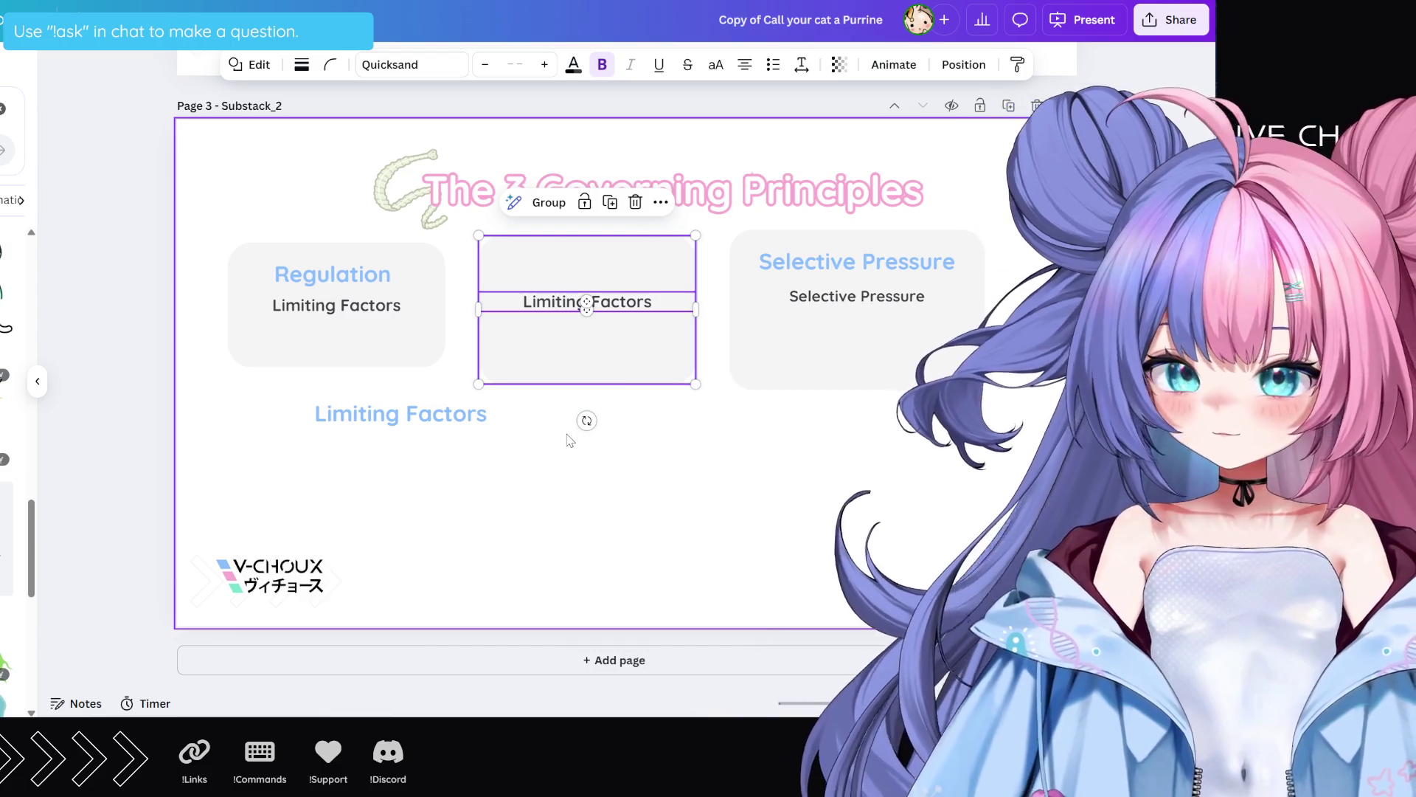
key(ctrl+z)
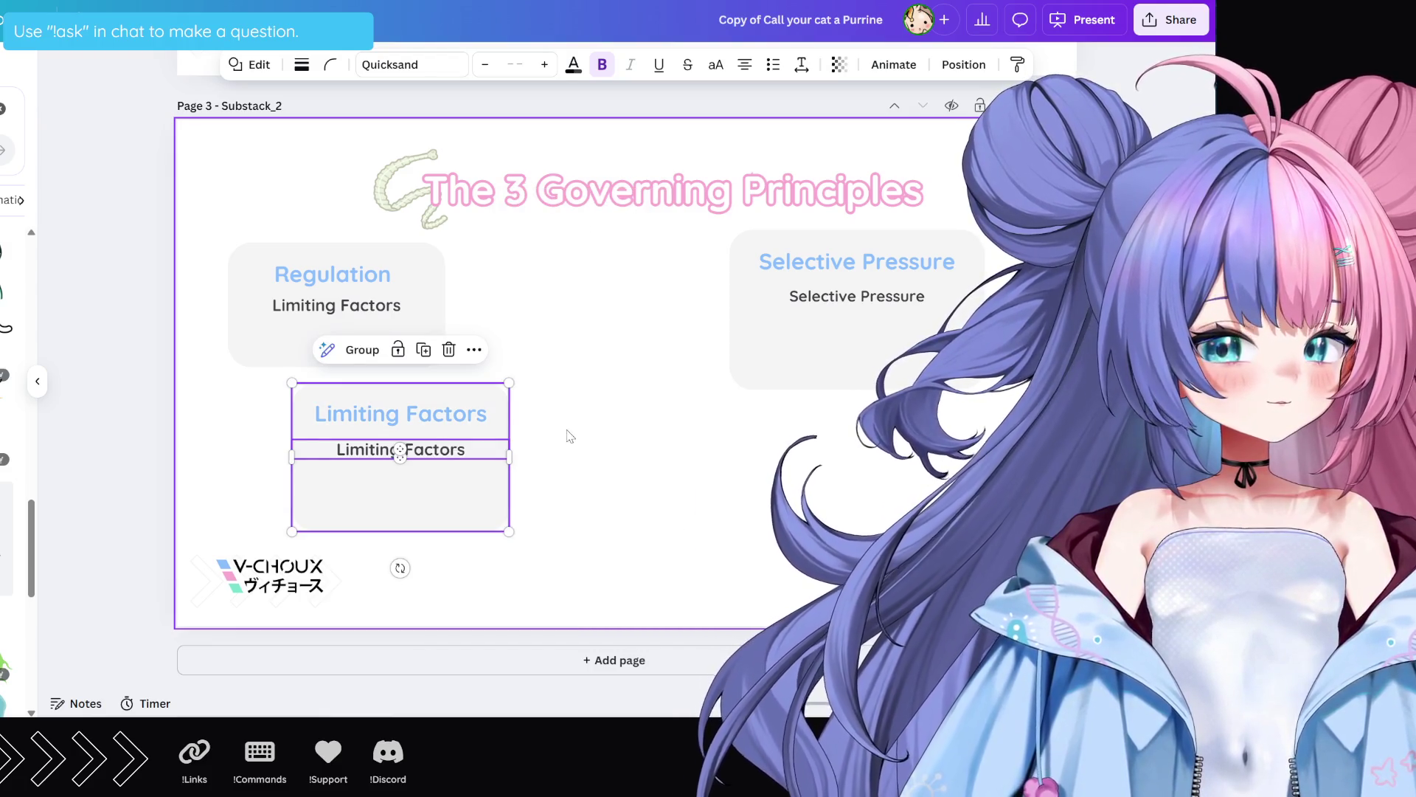
Step: Move the Limiting Factors heading and subtitle under the Regulation box, then undo it
drag(594, 412, 299, 472)
mouse_move(464, 490)
mouse_down()
mouse_move(422, 484)
mouse_move(423, 410)
mouse_up()
click(558, 448)
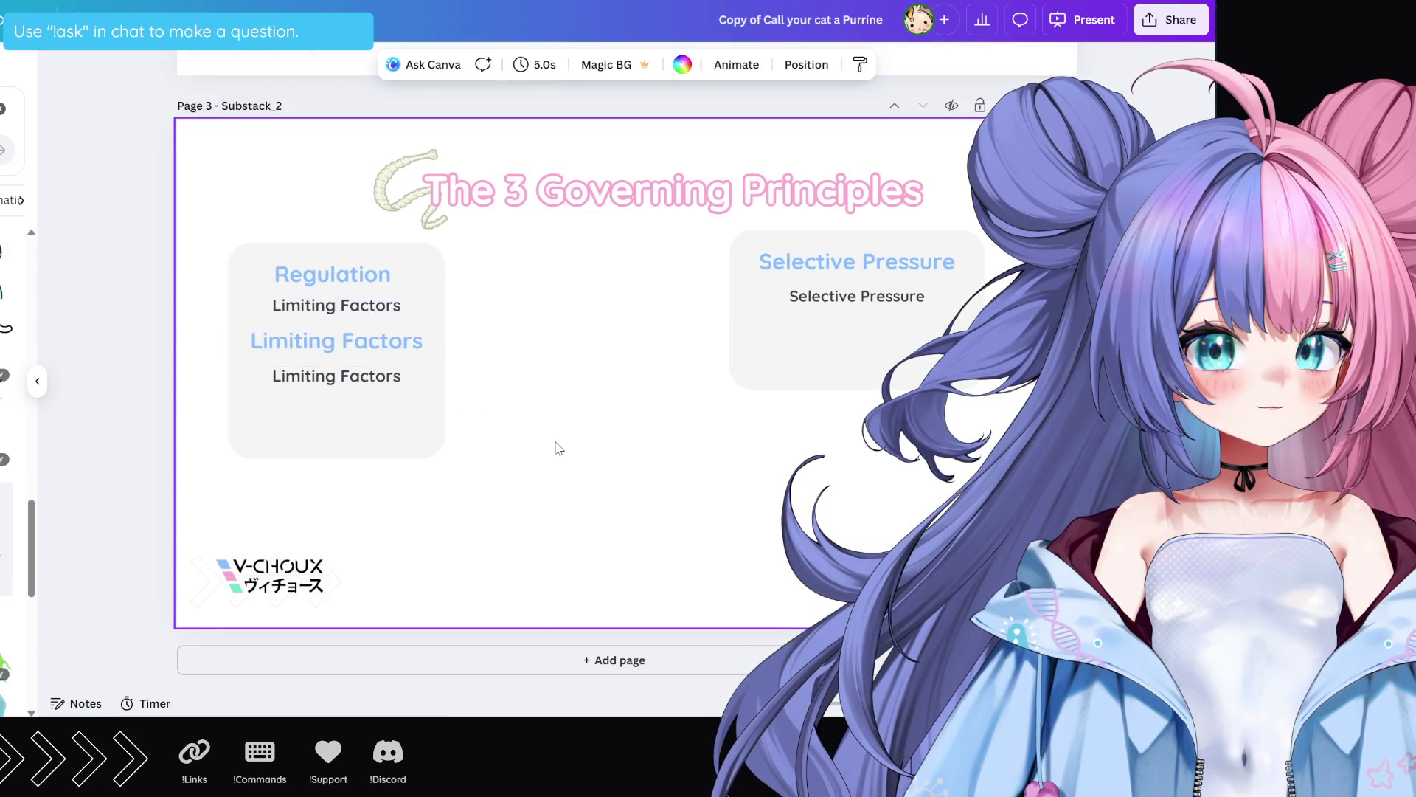
mouse_move(313, 484)
mouse_down()
mouse_move(378, 348)
mouse_move(395, 445)
mouse_up()
key(ctrl+z)
Step: Reposition the Limiting Factors box to the lower left and select all its parts
mouse_move(583, 483)
mouse_down()
mouse_move(440, 509)
mouse_move(466, 457)
mouse_move(464, 401)
mouse_up()
mouse_move(436, 478)
mouse_down()
mouse_move(593, 478)
mouse_move(872, 436)
mouse_up()
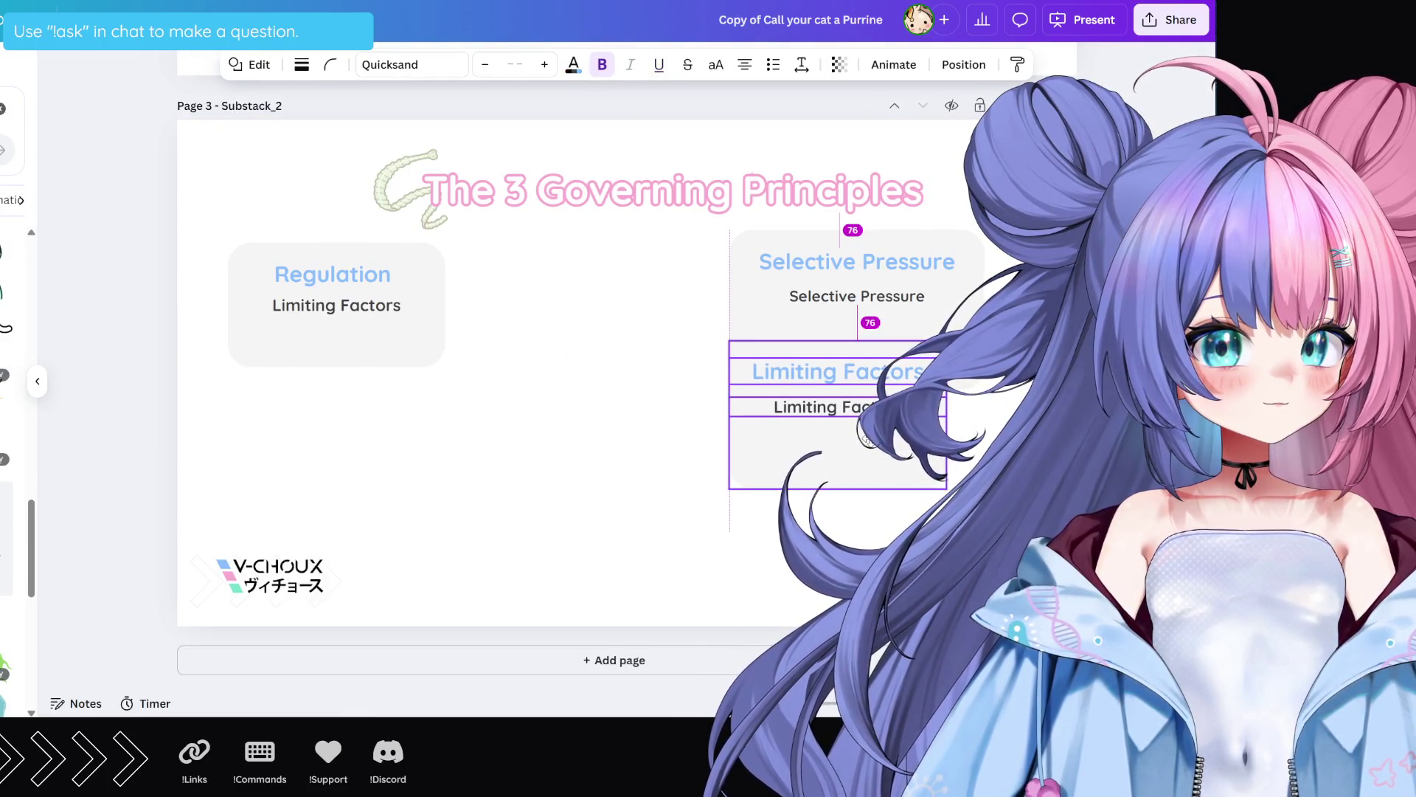
shift+click(856, 281)
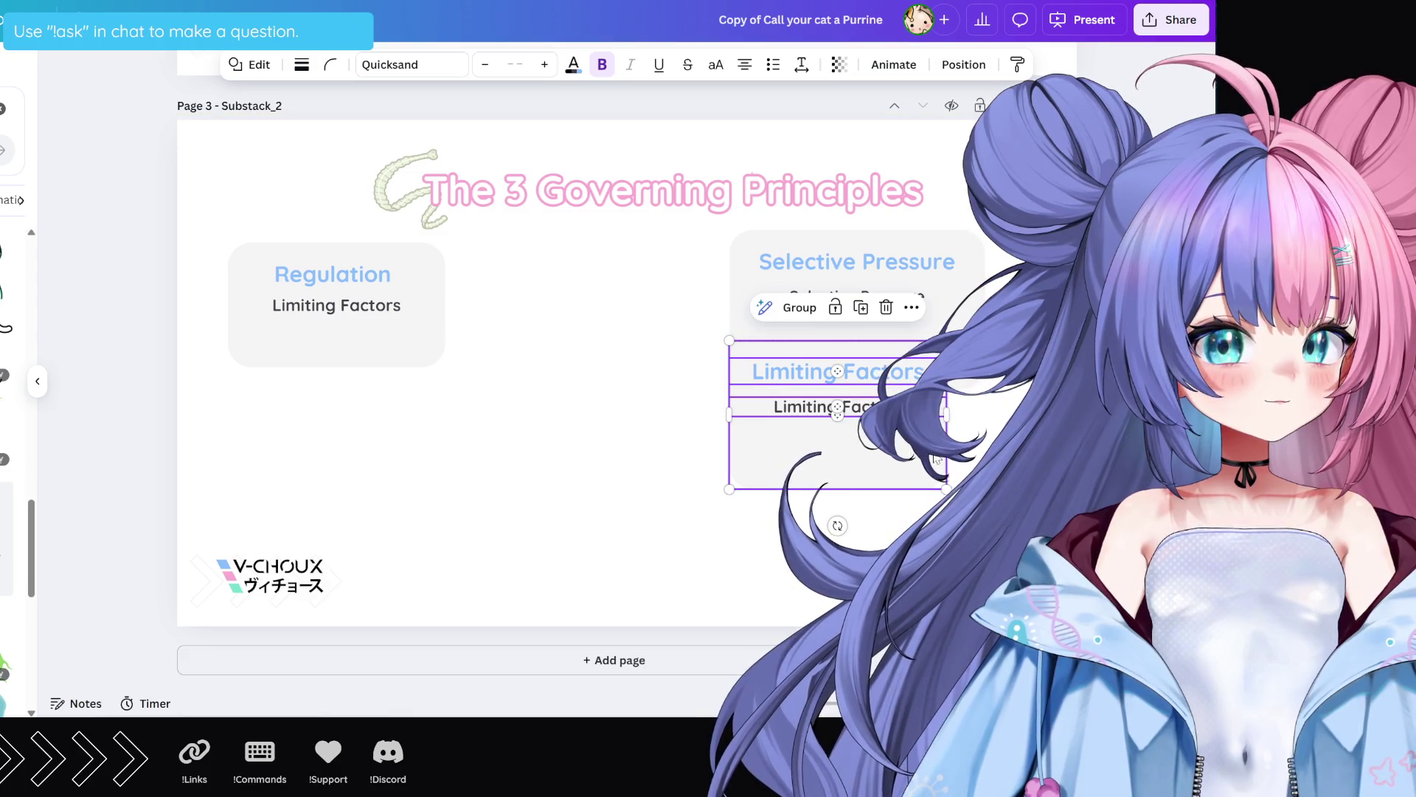
click(941, 421)
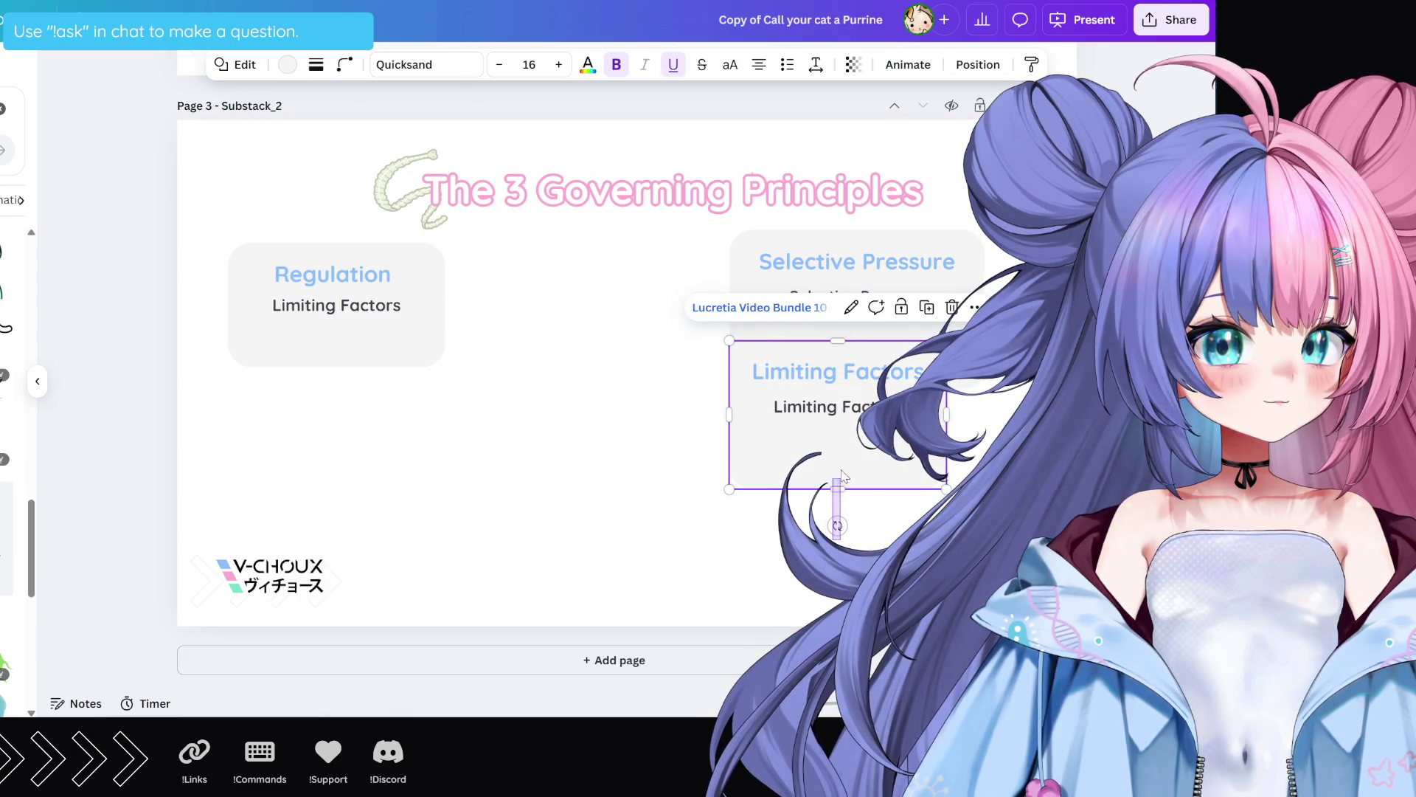
click(866, 491)
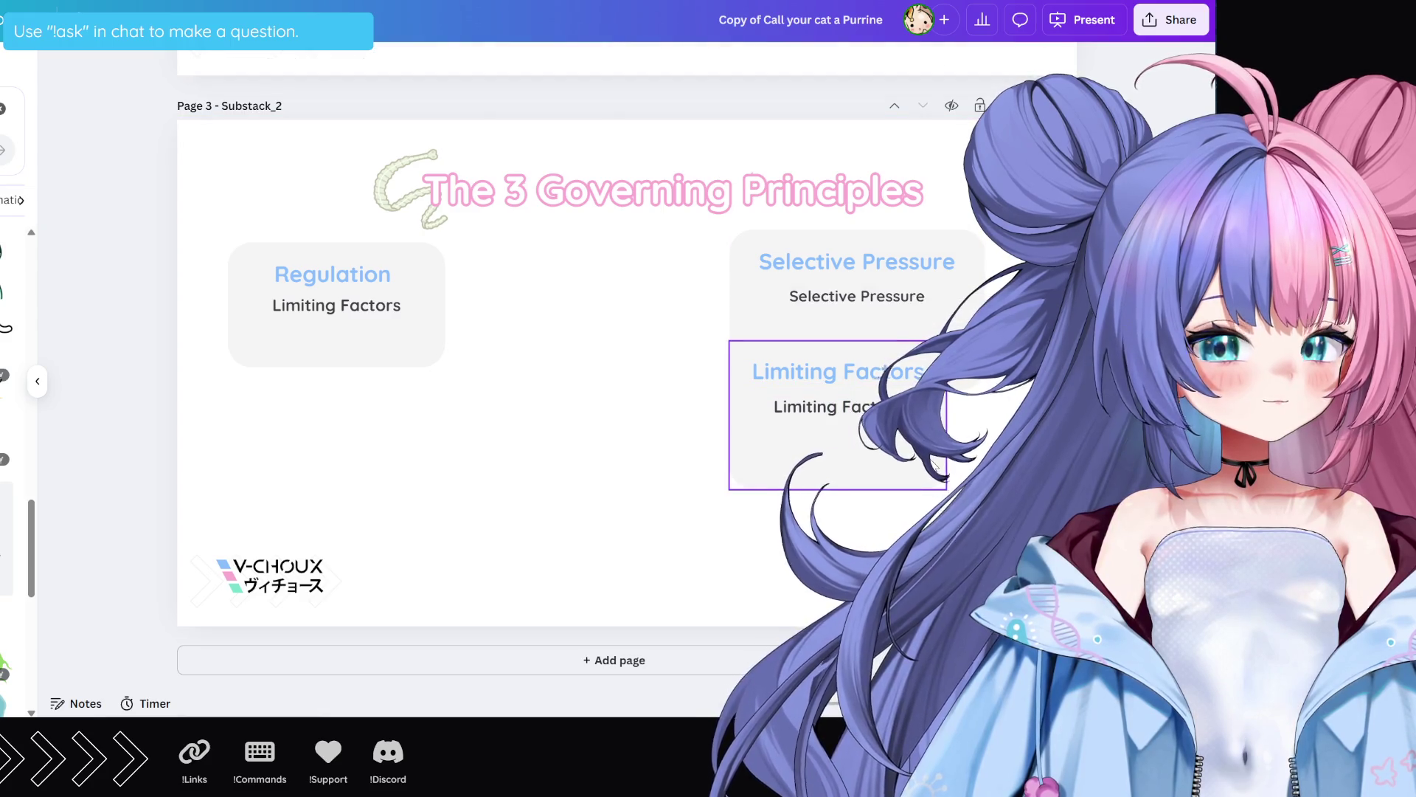
drag(936, 467, 500, 509)
mouse_move(531, 350)
mouse_down()
mouse_move(499, 510)
mouse_move(469, 532)
mouse_move(705, 502)
mouse_up()
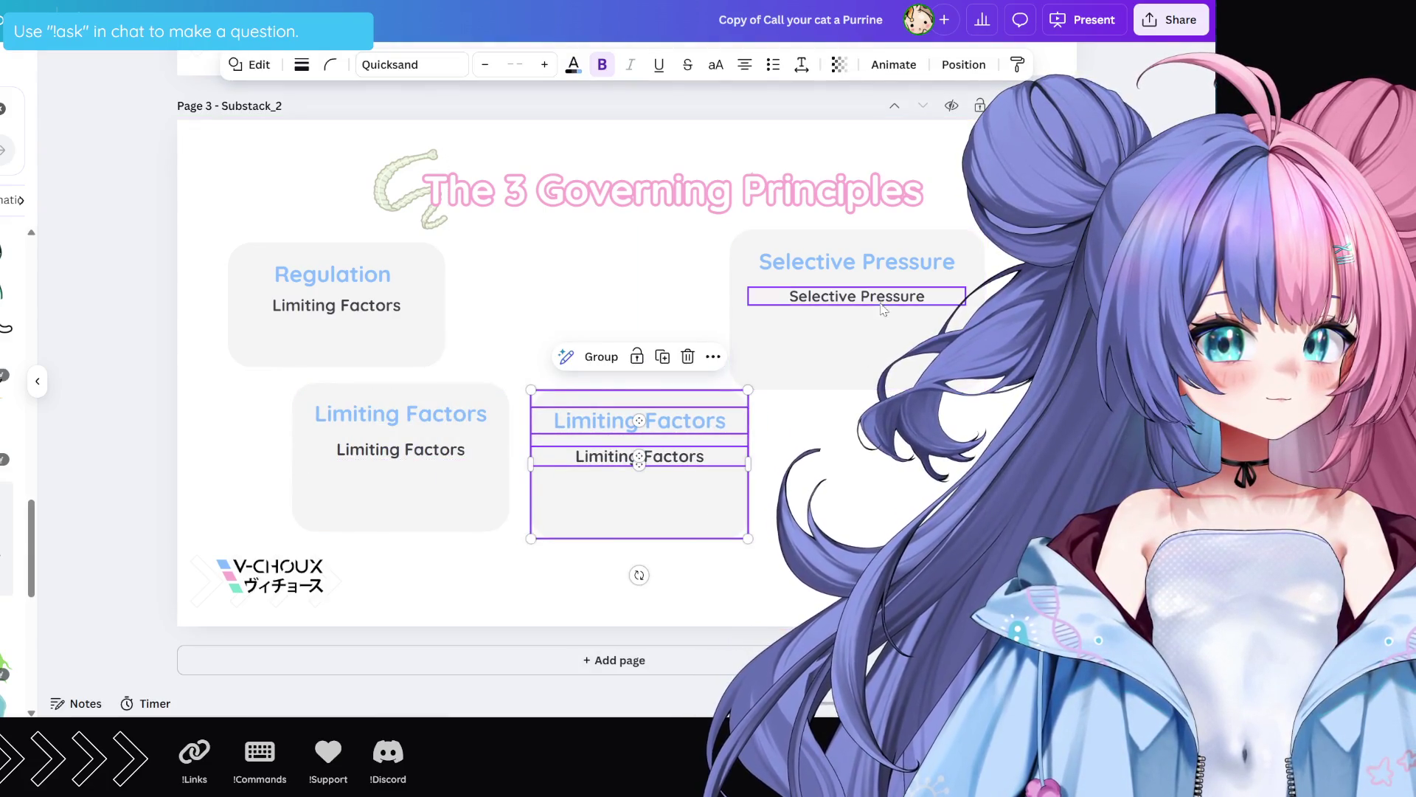
Step: Copy the Selective Pressure heading and subtitle into the new middle box
double_click(880, 267)
key(ctrl+c)
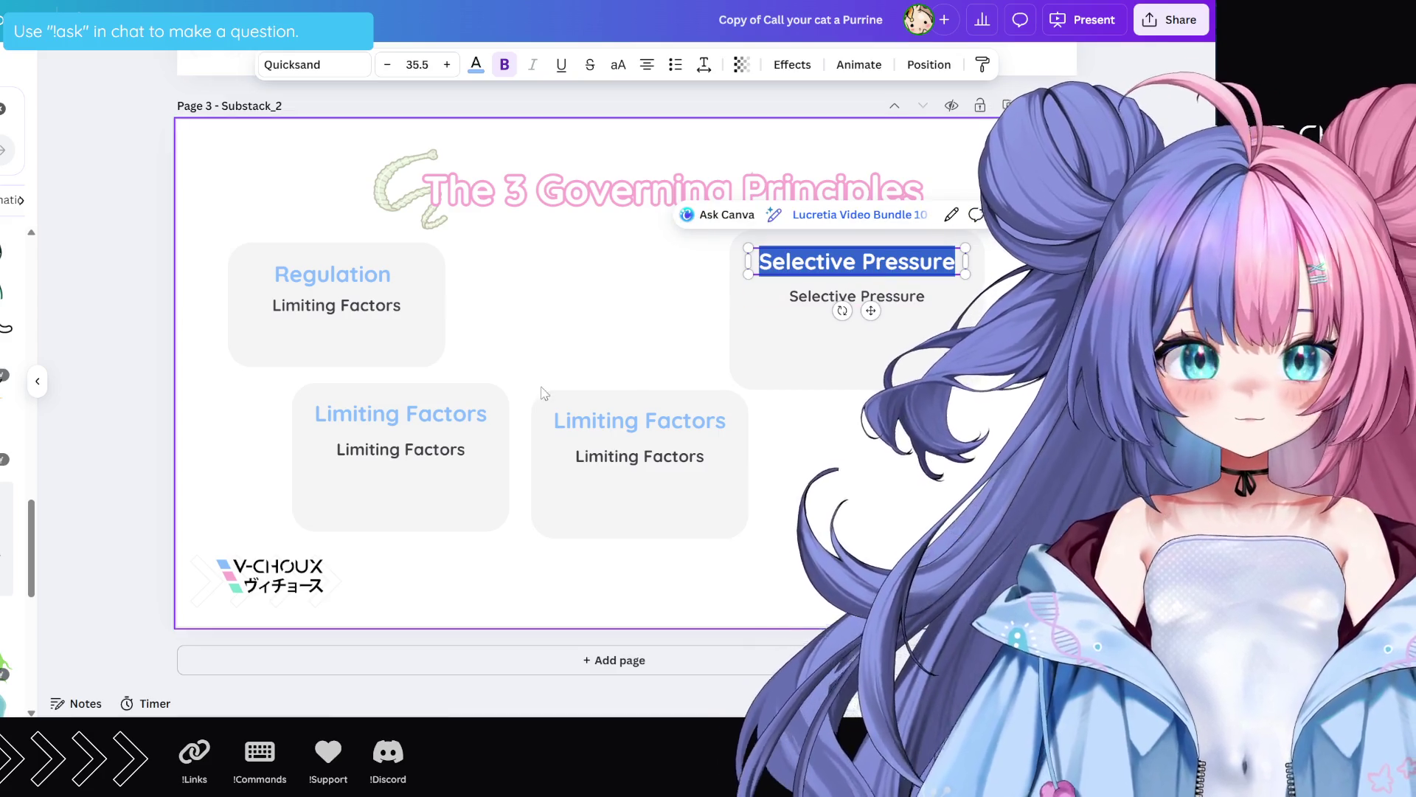
double_click(561, 419)
key(ctrl+v)
double_click(855, 297)
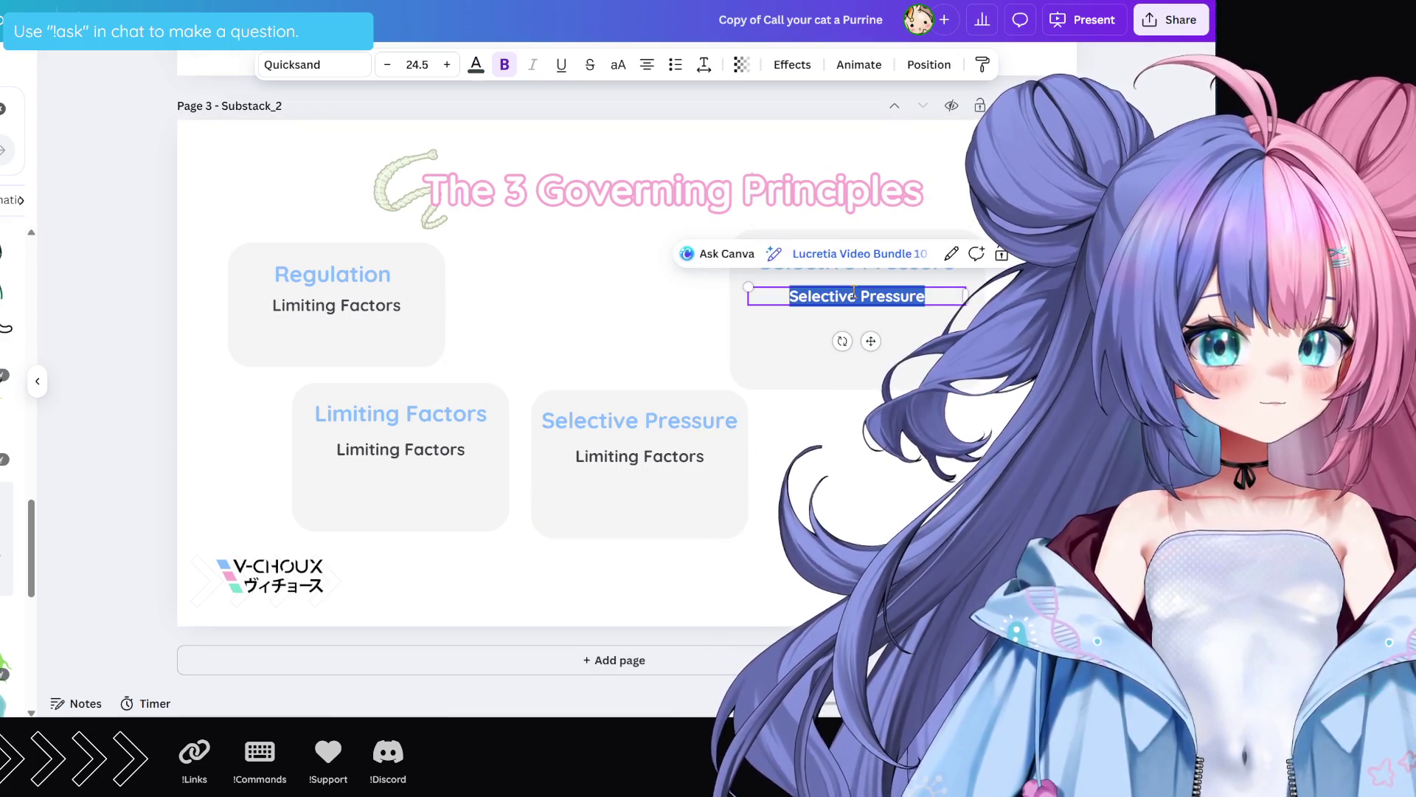
key(ctrl+c)
double_click(640, 456)
key(ctrl+v)
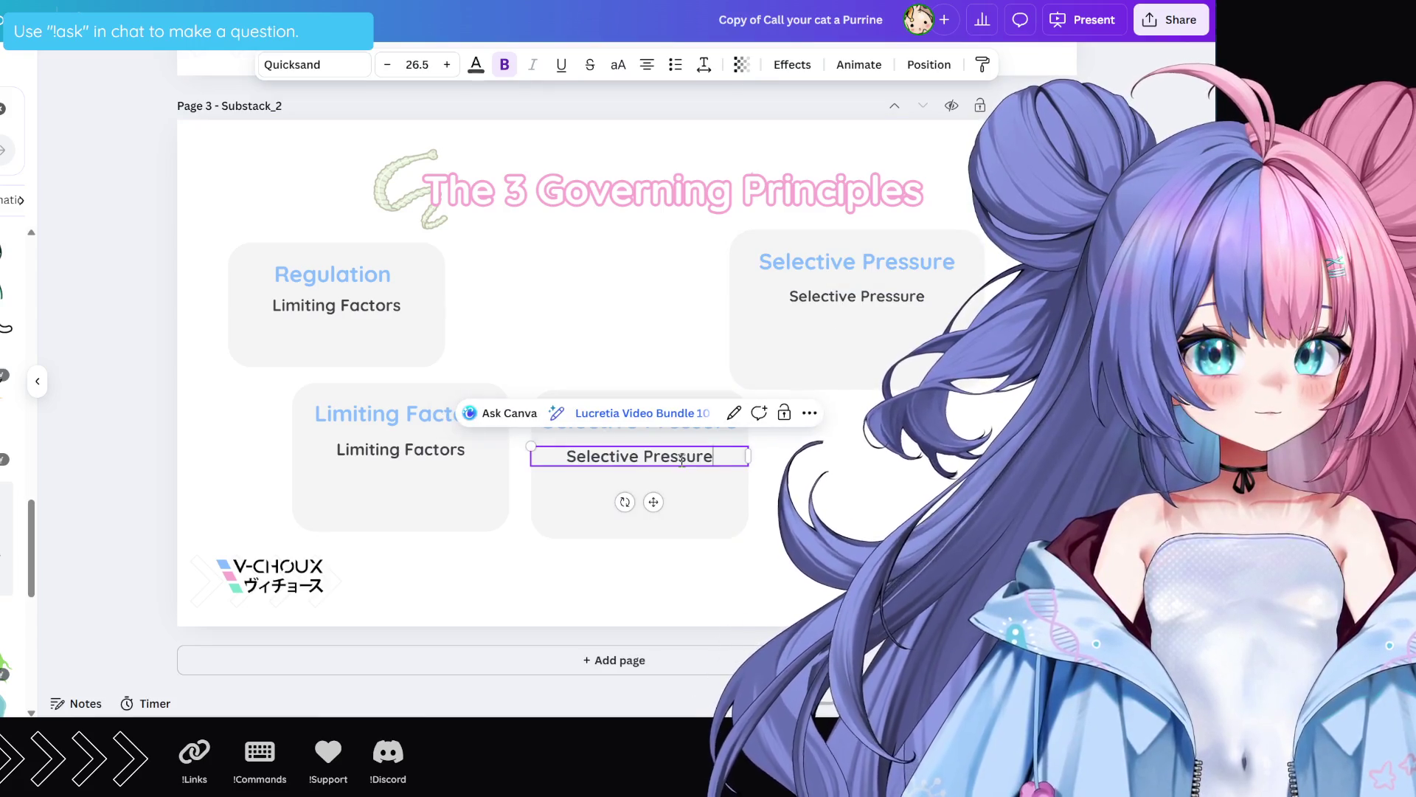
click(848, 561)
Step: Delete the old Selective Pressure box and move the two lower boxes up into the top row
click(975, 247)
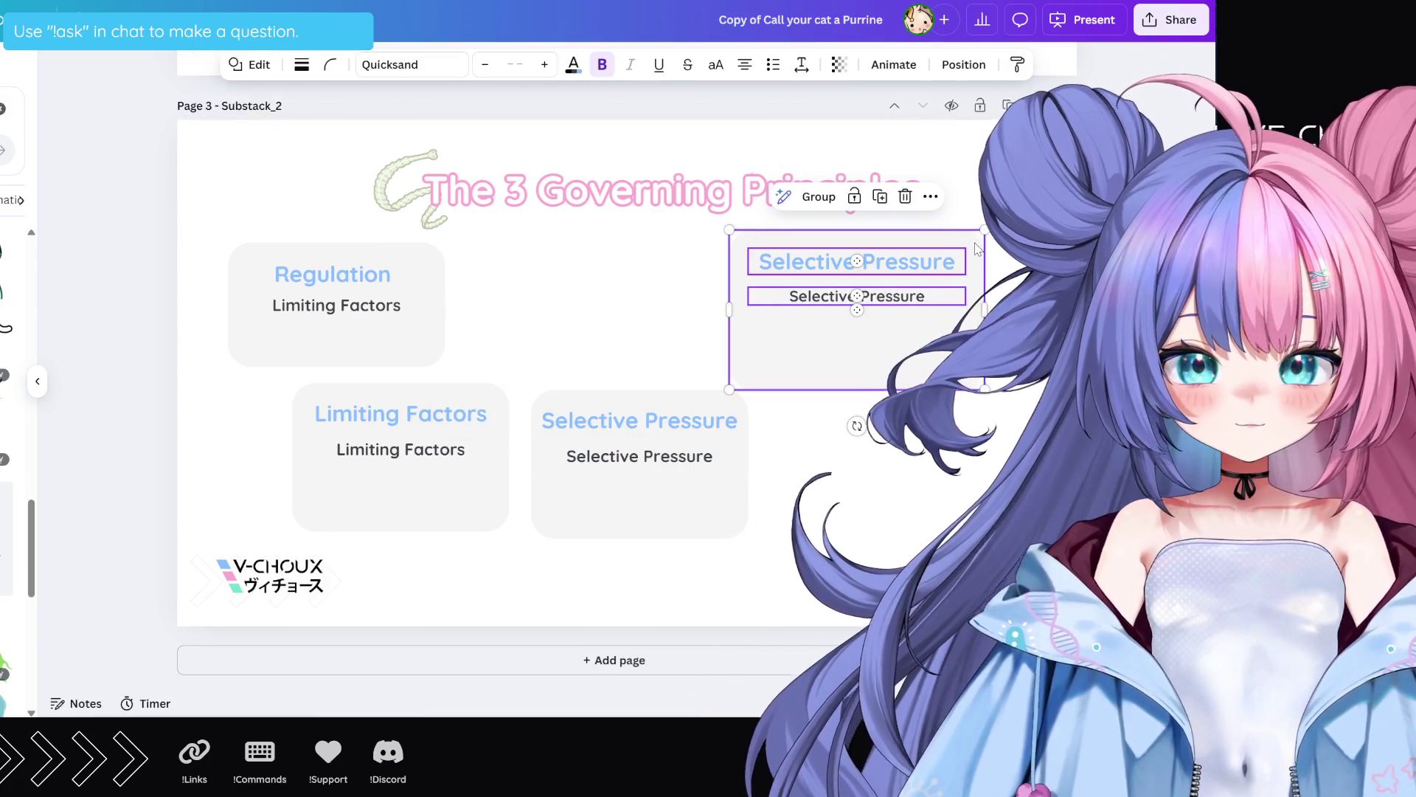
key(Delete)
drag(854, 414, 295, 517)
mouse_move(423, 509)
mouse_down()
mouse_move(545, 495)
mouse_move(625, 362)
mouse_up()
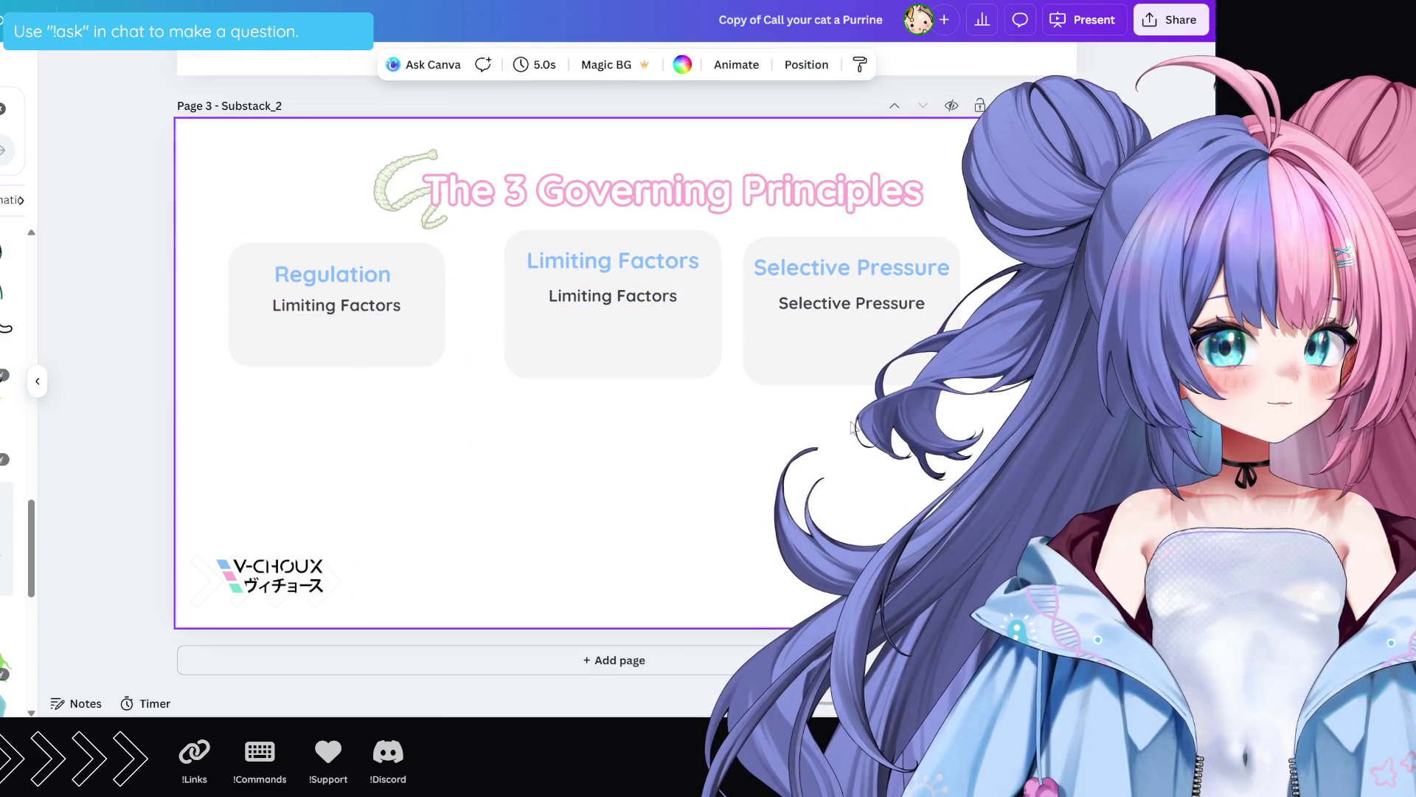
click(848, 361)
drag(878, 347, 945, 334)
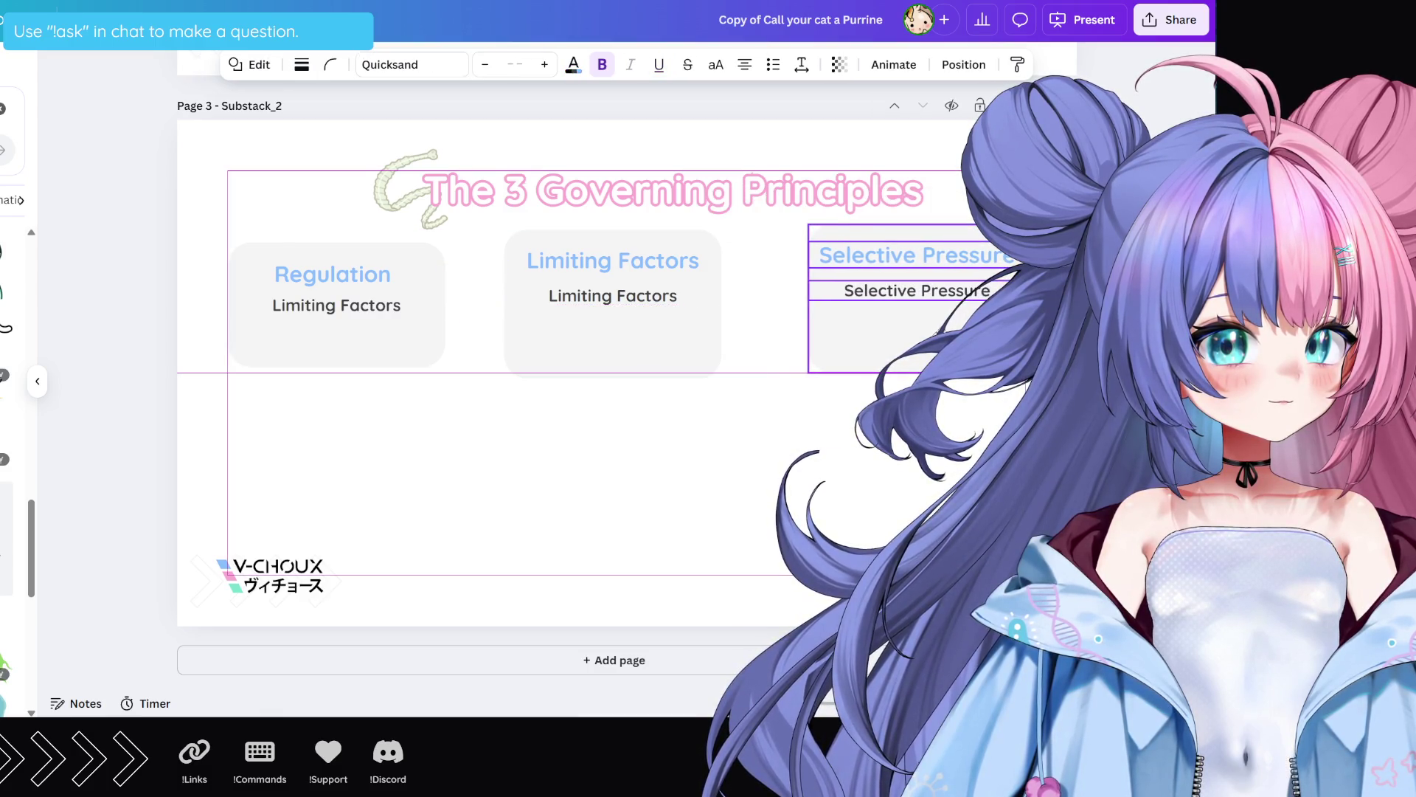
mouse_move(345, 405)
mouse_down()
mouse_move(395, 302)
mouse_move(427, 338)
mouse_move(376, 324)
mouse_move(373, 347)
mouse_move(399, 354)
mouse_move(369, 317)
mouse_move(394, 346)
mouse_up()
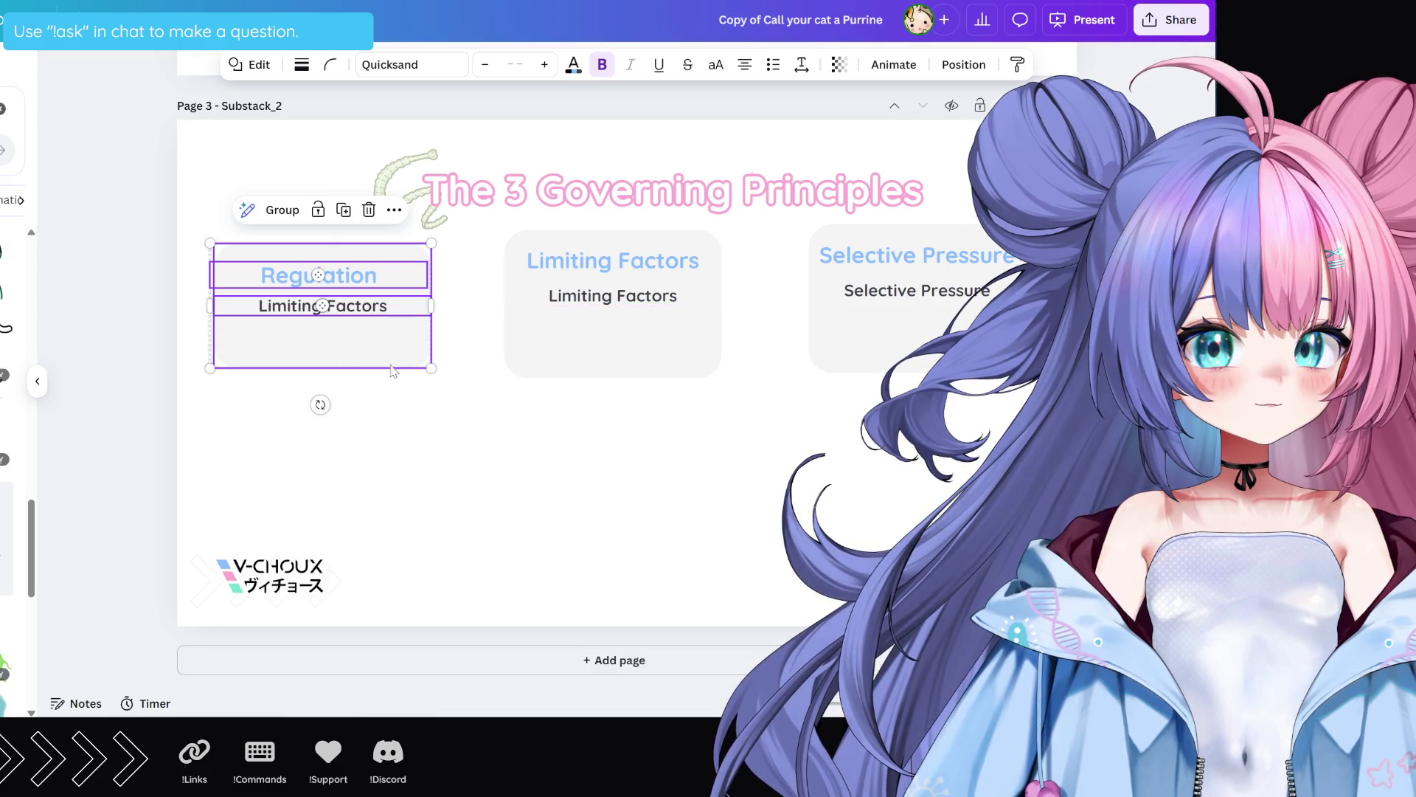
Step: Narrow the Regulation box and fine-tune its subtitle width and heading position
drag(211, 306, 219, 310)
click(295, 305)
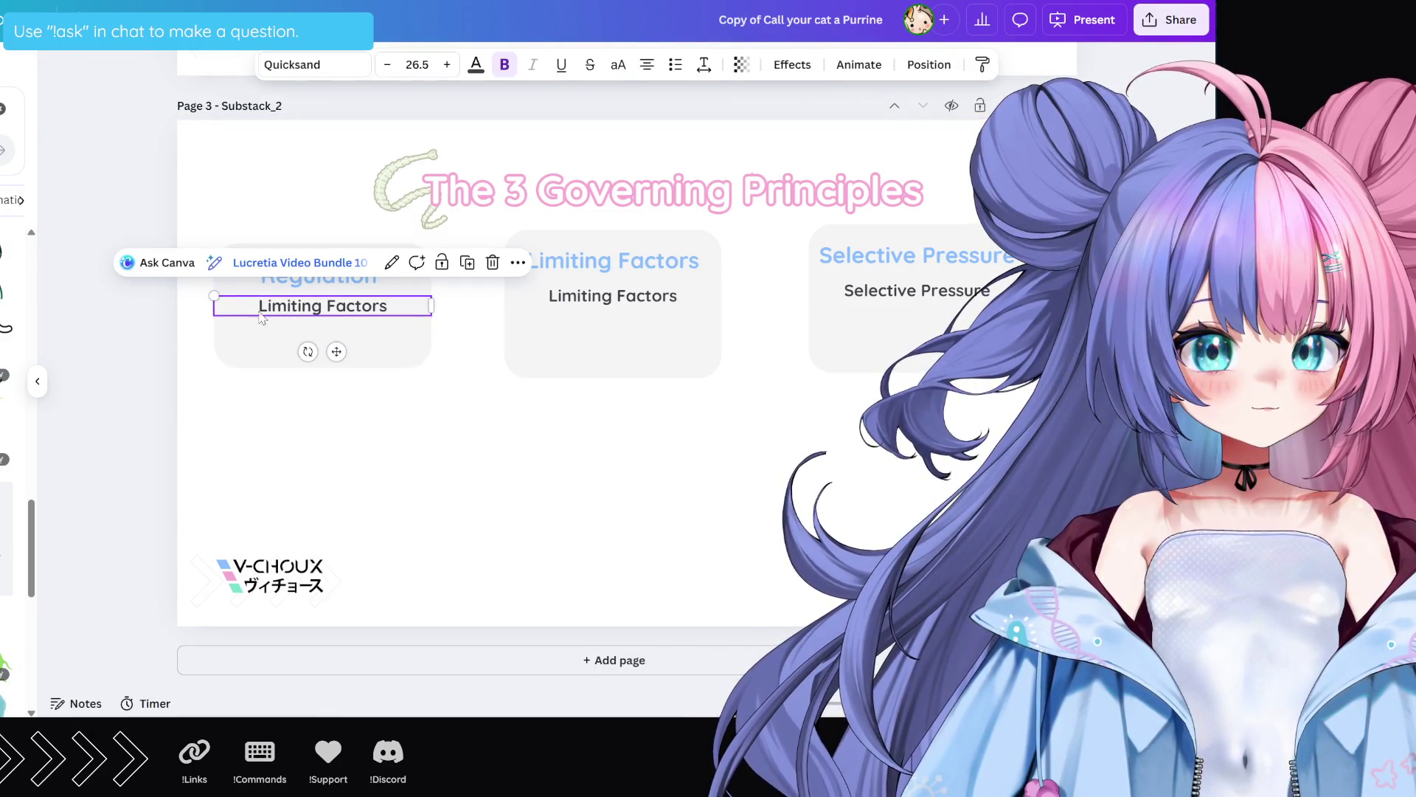
drag(430, 303, 433, 308)
mouse_move(302, 305)
mouse_down()
mouse_move(317, 306)
mouse_move(306, 310)
mouse_up()
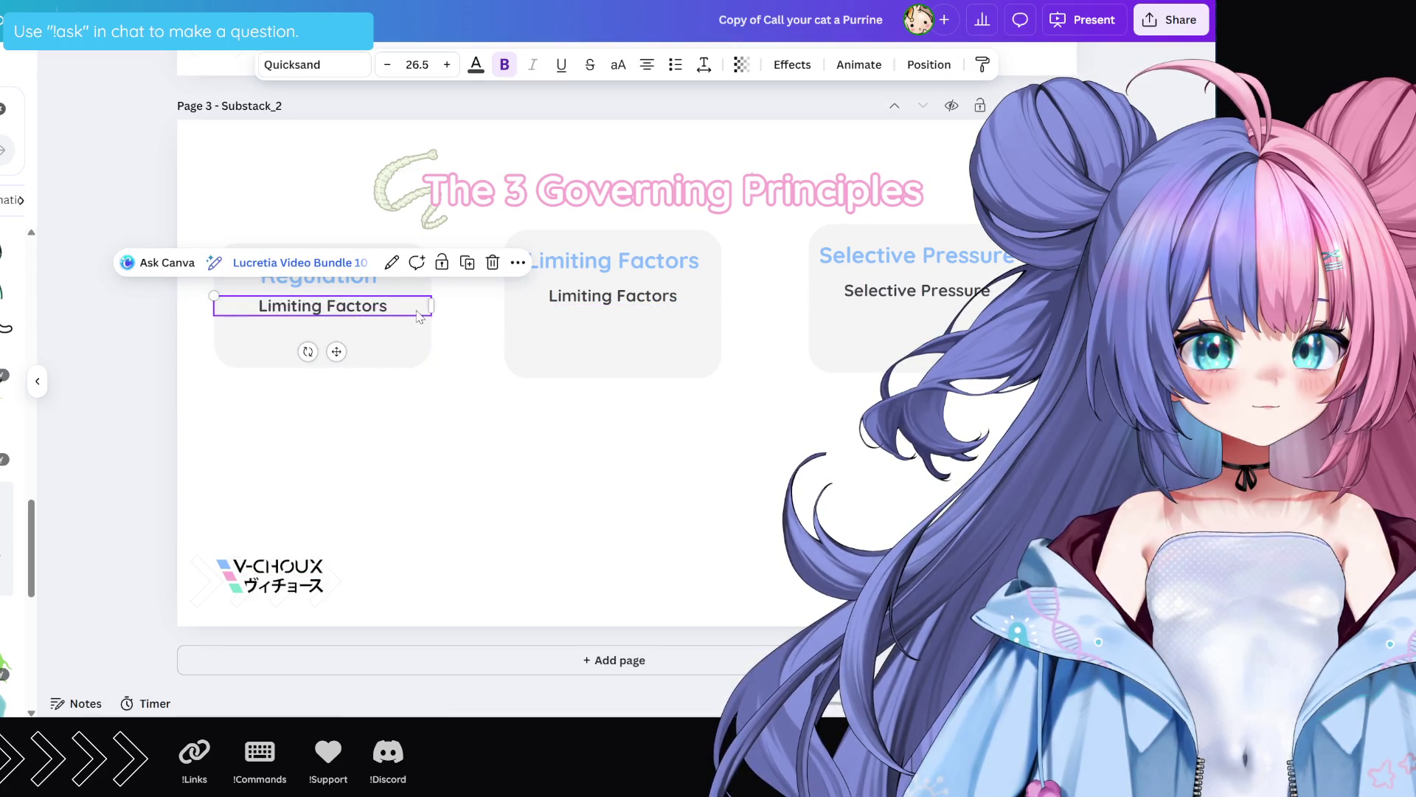
drag(431, 307, 430, 311)
click(362, 291)
drag(348, 285, 337, 278)
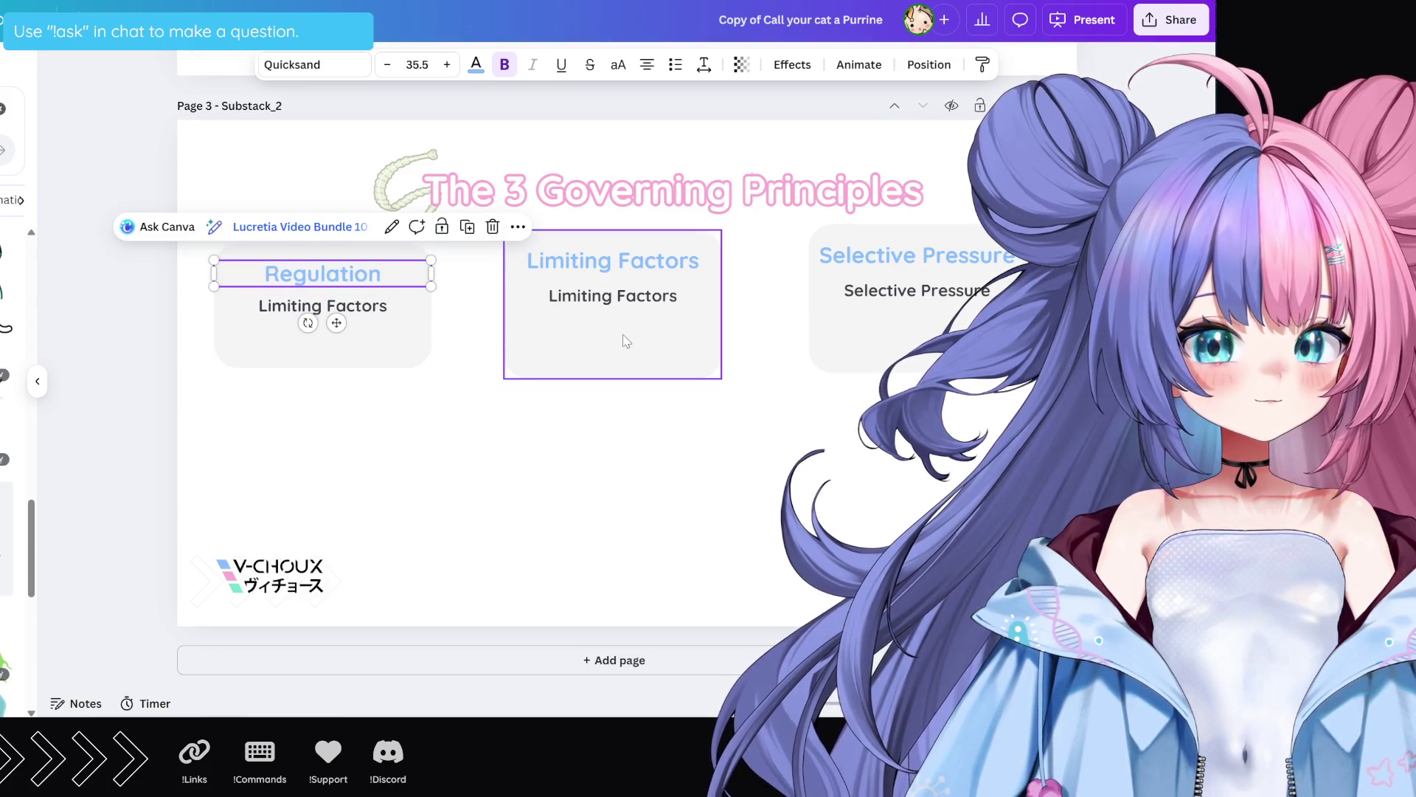
Step: Duplicate the Limiting Factors box below and give the copy the heading Regulation
mouse_move(554, 416)
mouse_down()
mouse_move(673, 235)
mouse_move(695, 237)
mouse_up()
mouse_move(654, 341)
mouse_down()
mouse_move(517, 472)
mouse_move(523, 500)
mouse_up()
click(327, 276)
click(327, 277)
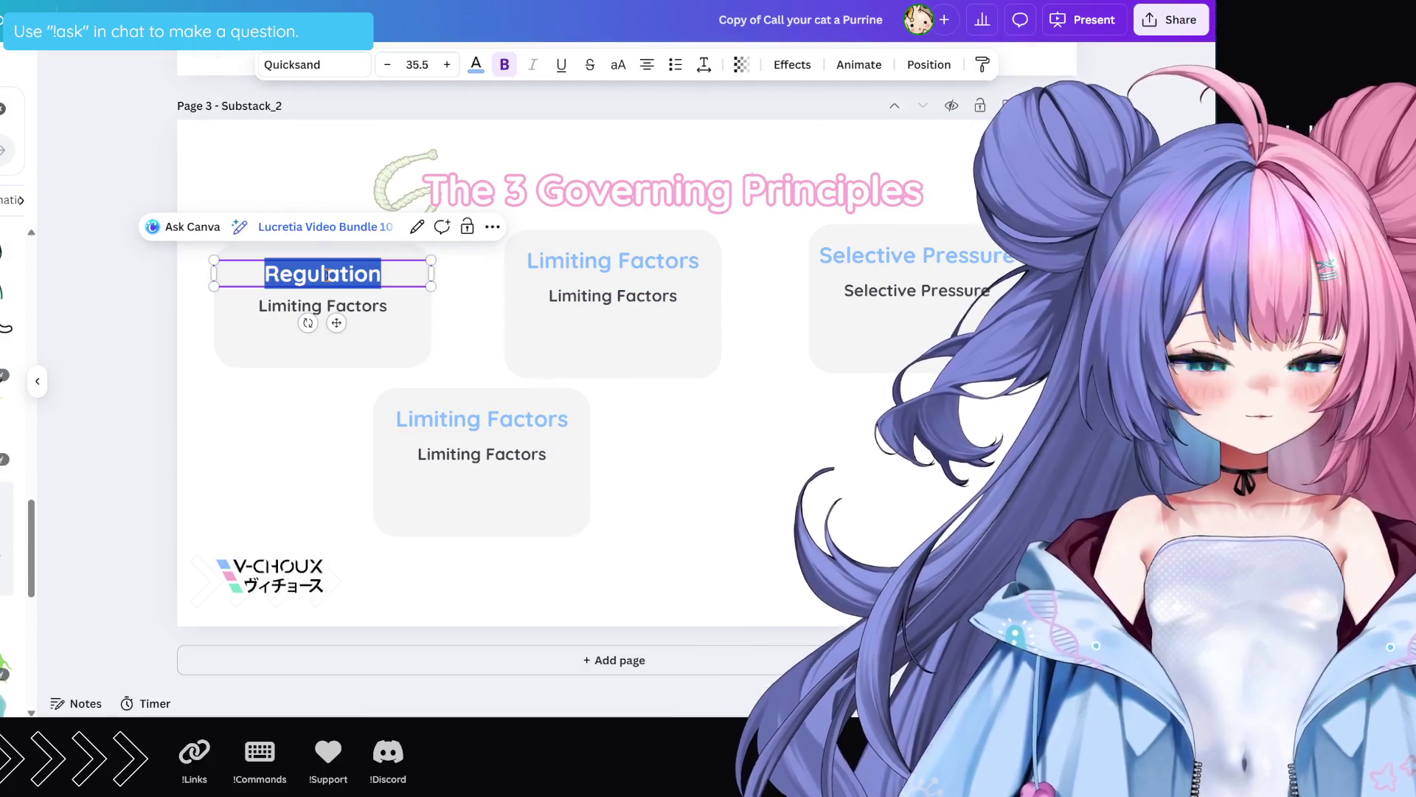
double_click(480, 419)
key(ctrl+v)
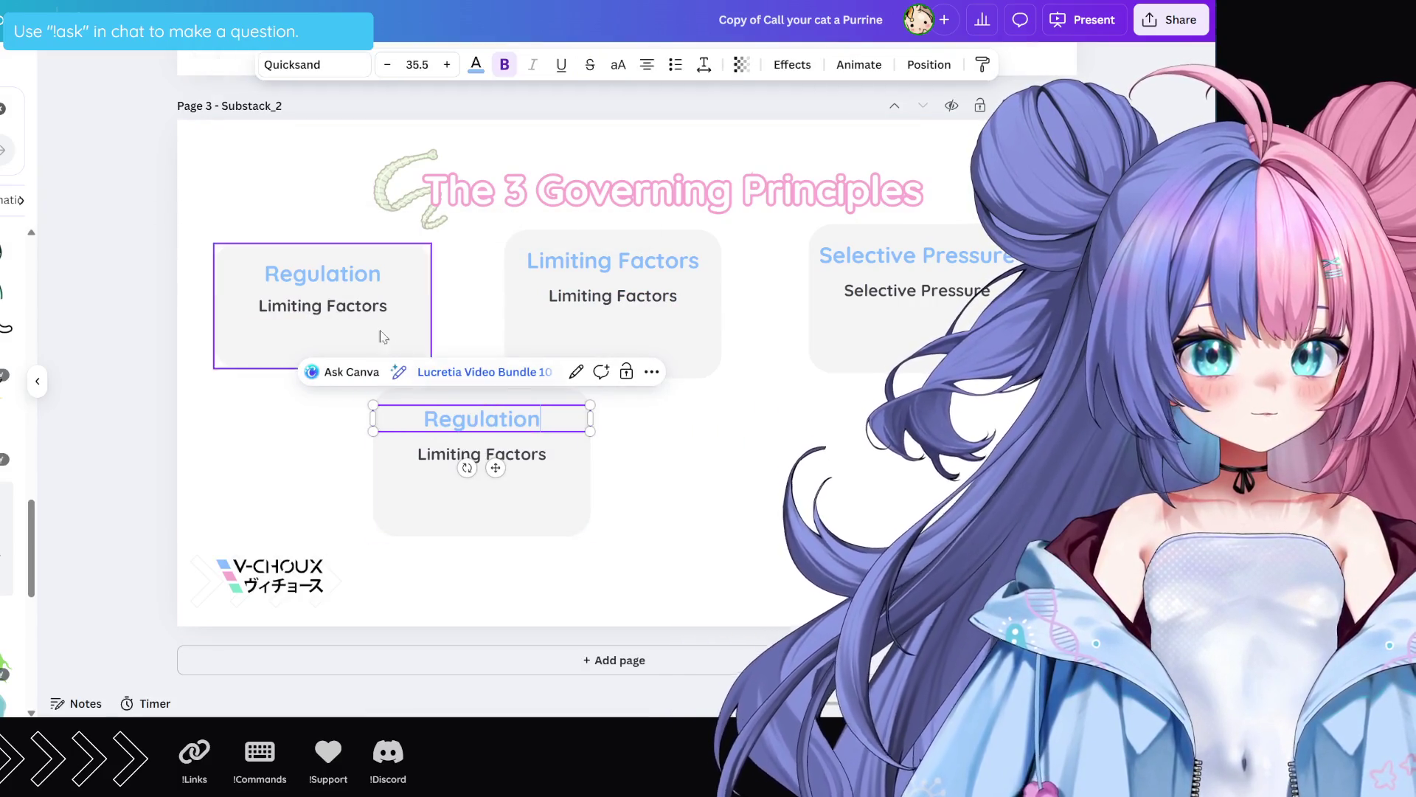
Step: Delete the old Regulation box and move the new one into the top-left slot
double_click(347, 306)
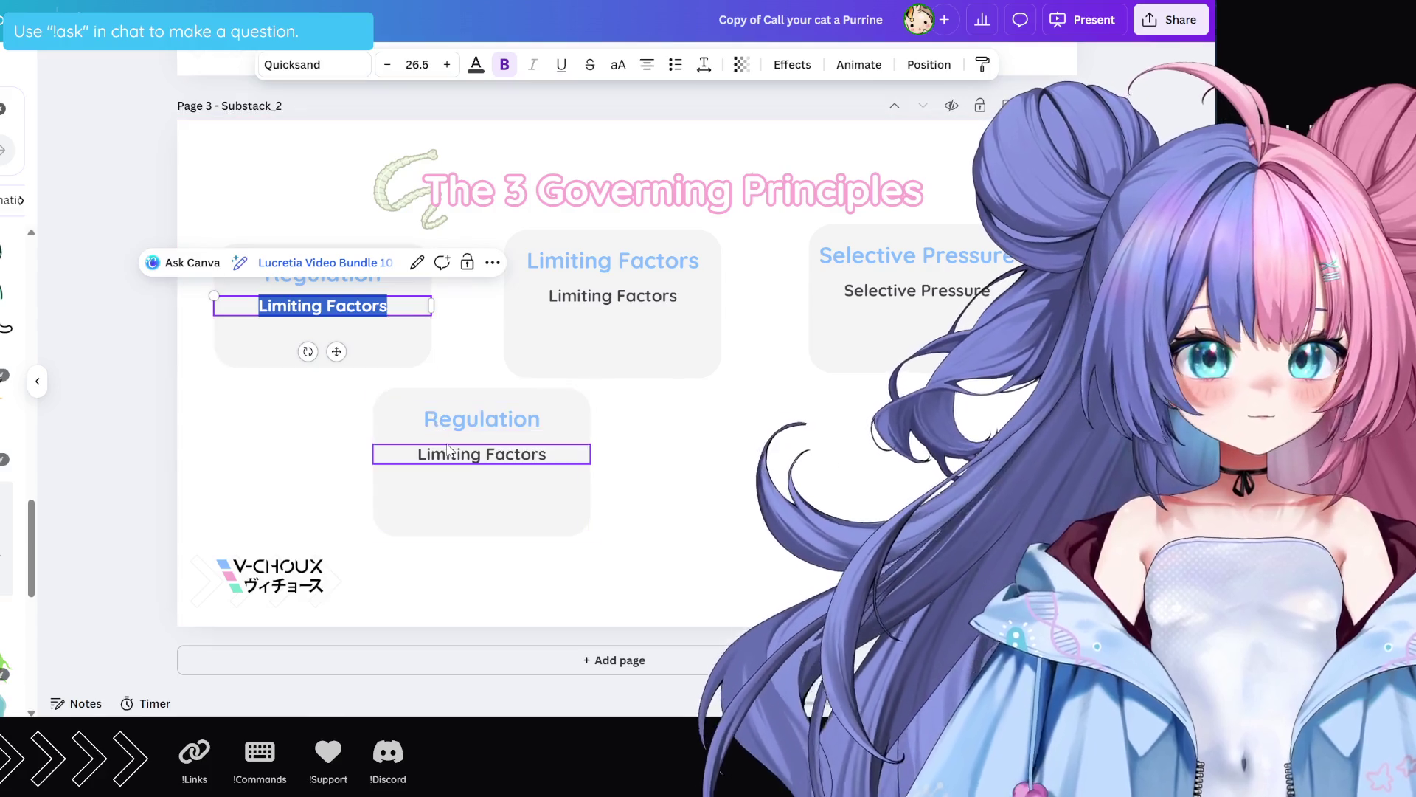
click(482, 454)
drag(274, 402, 273, 295)
key(Delete)
drag(639, 426, 372, 525)
mouse_move(453, 499)
mouse_down()
mouse_move(325, 366)
mouse_move(324, 343)
mouse_up()
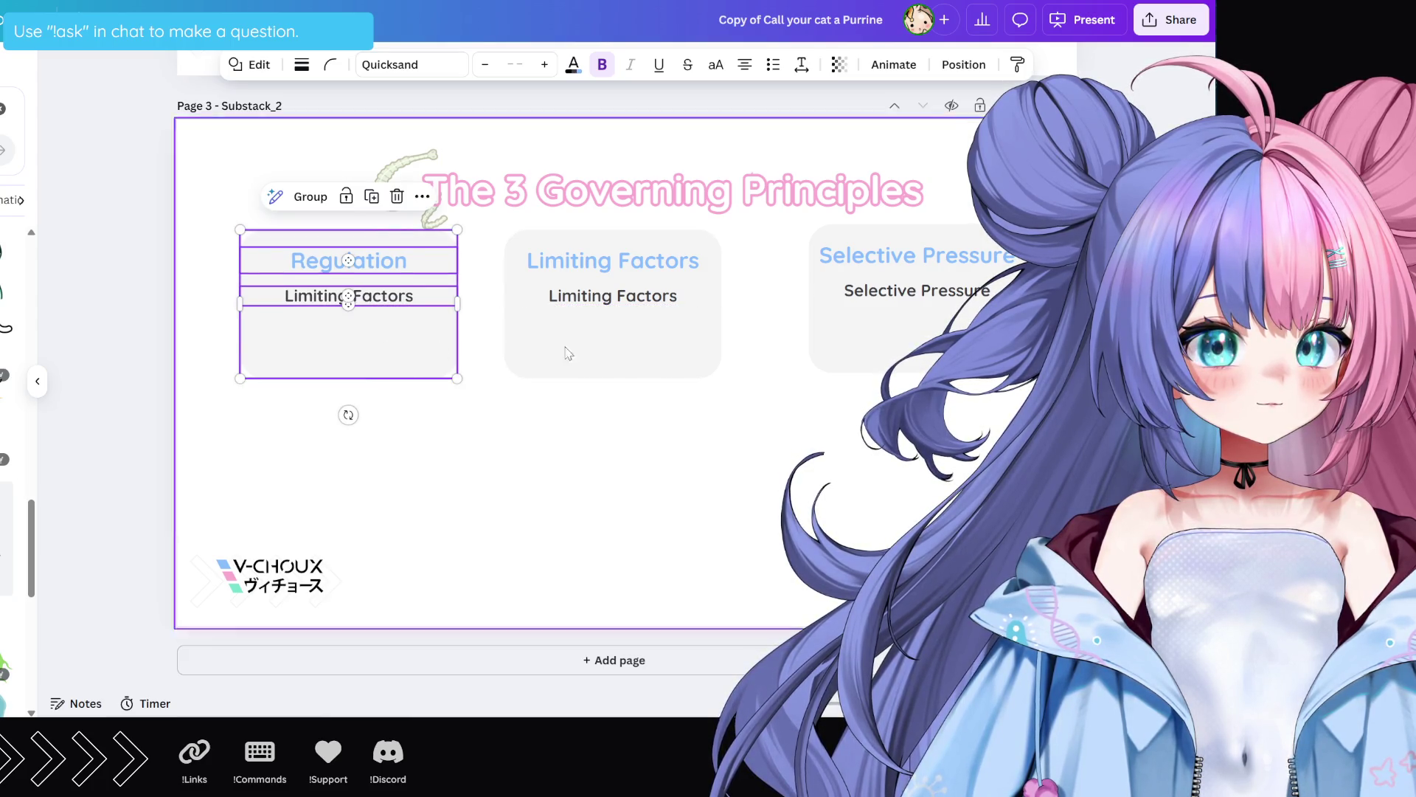
Step: Space the Regulation, Limiting Factors and Selective Pressure boxes evenly, using the 156 spacing guides
click(928, 360)
mouse_move(928, 360)
mouse_down()
mouse_move(903, 362)
mouse_move(932, 363)
mouse_up()
mouse_move(319, 407)
mouse_down()
mouse_move(383, 303)
mouse_move(432, 269)
mouse_up()
drag(426, 332, 410, 328)
mouse_move(583, 407)
mouse_down()
mouse_move(701, 303)
mouse_move(635, 357)
mouse_up()
click(627, 471)
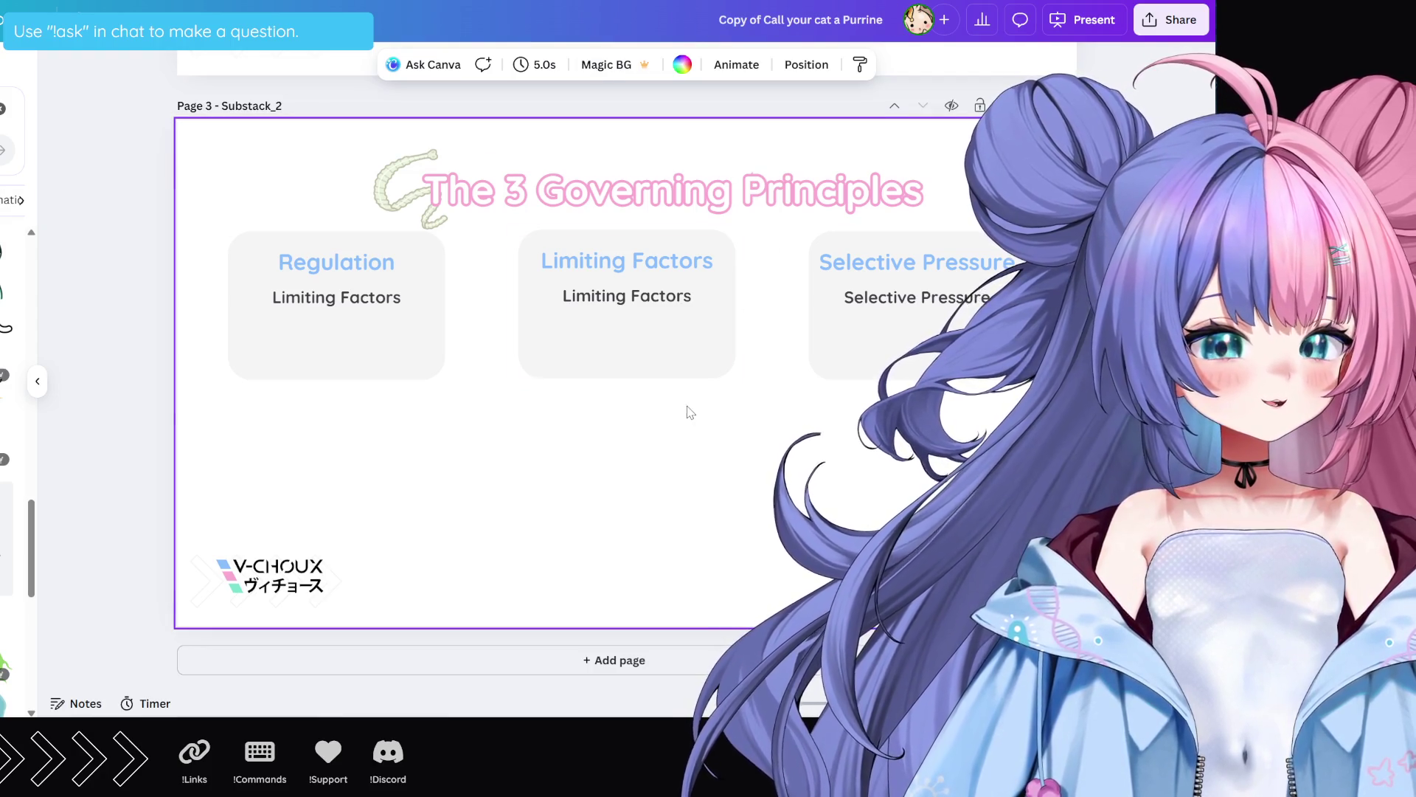
mouse_move(337, 424)
mouse_down()
mouse_move(1033, 267)
mouse_move(1033, 240)
mouse_up()
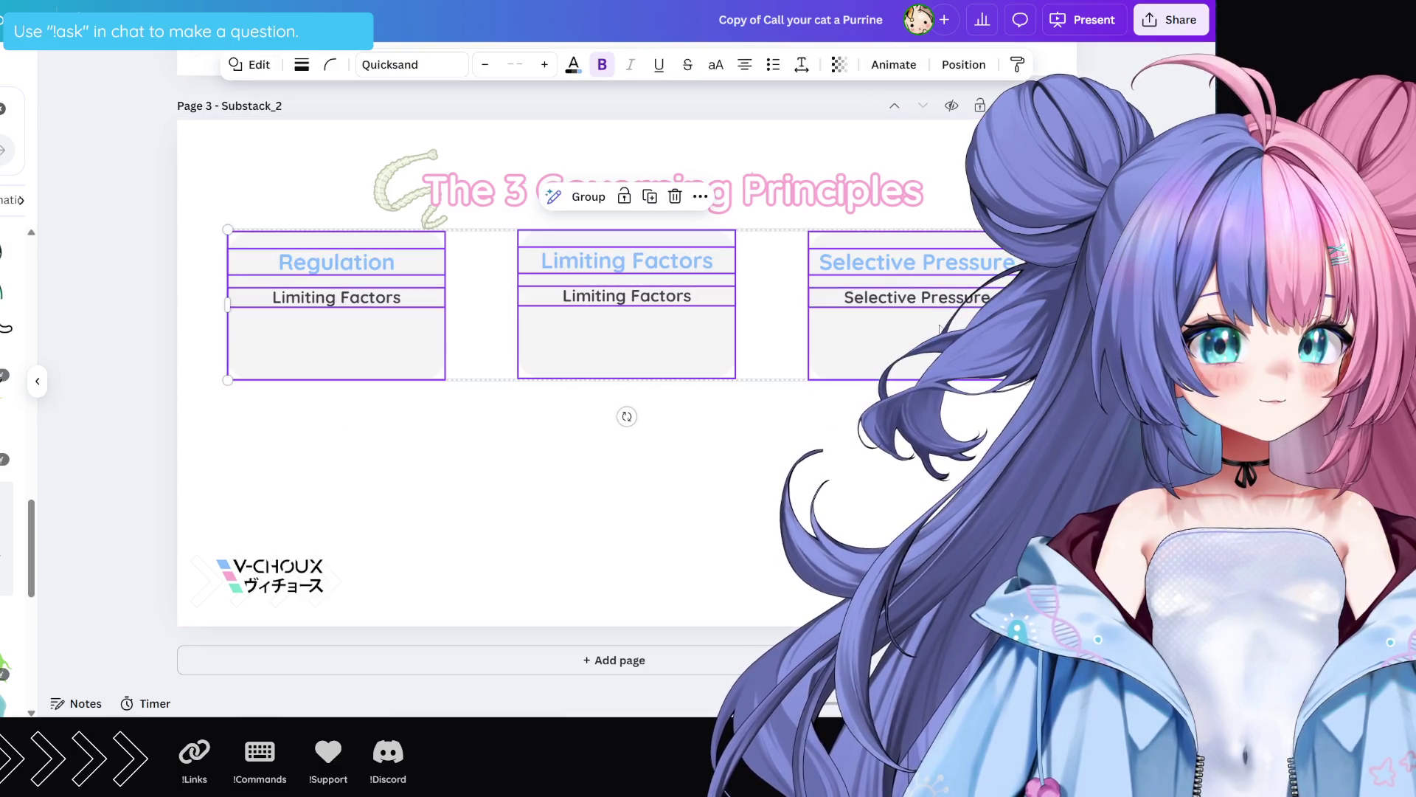
drag(916, 343, 916, 349)
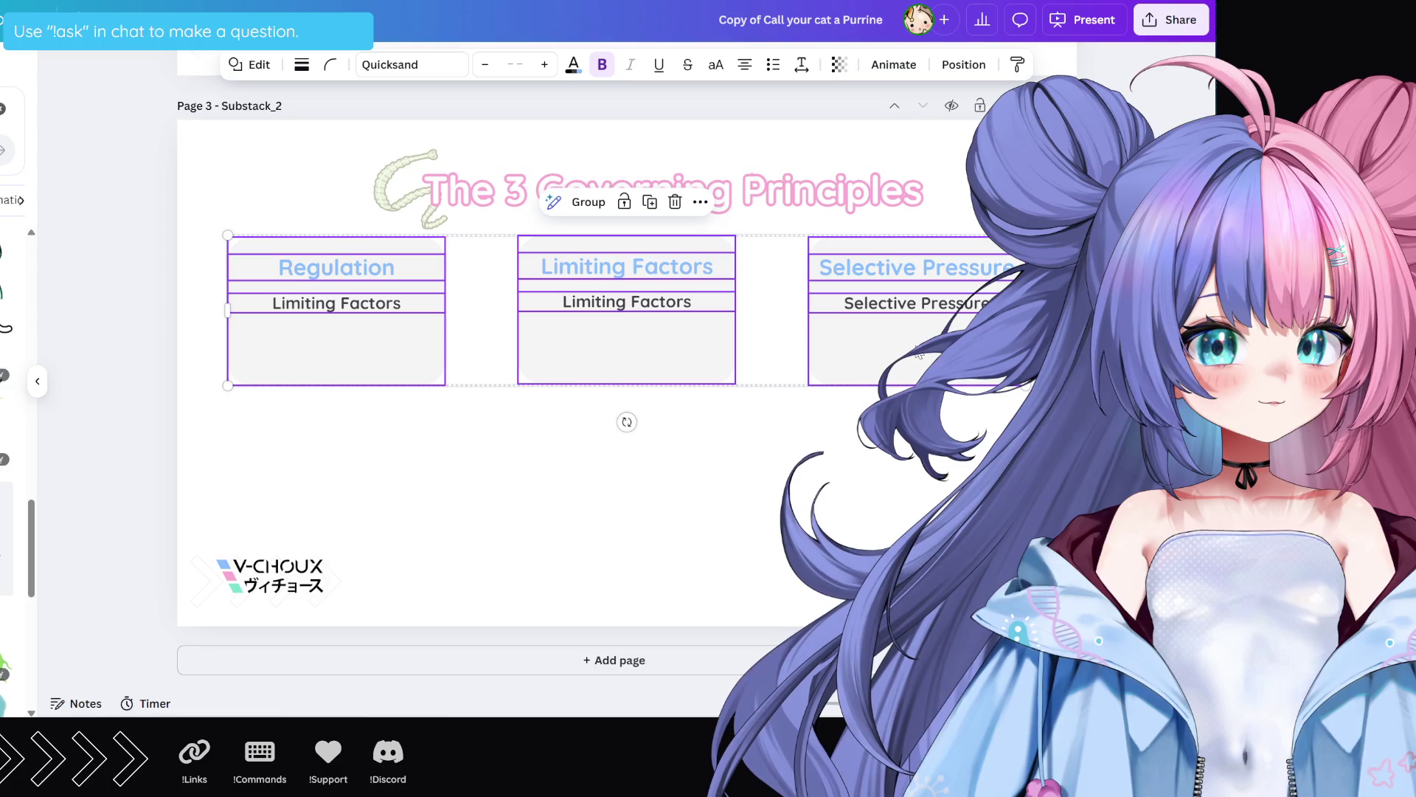
click(776, 463)
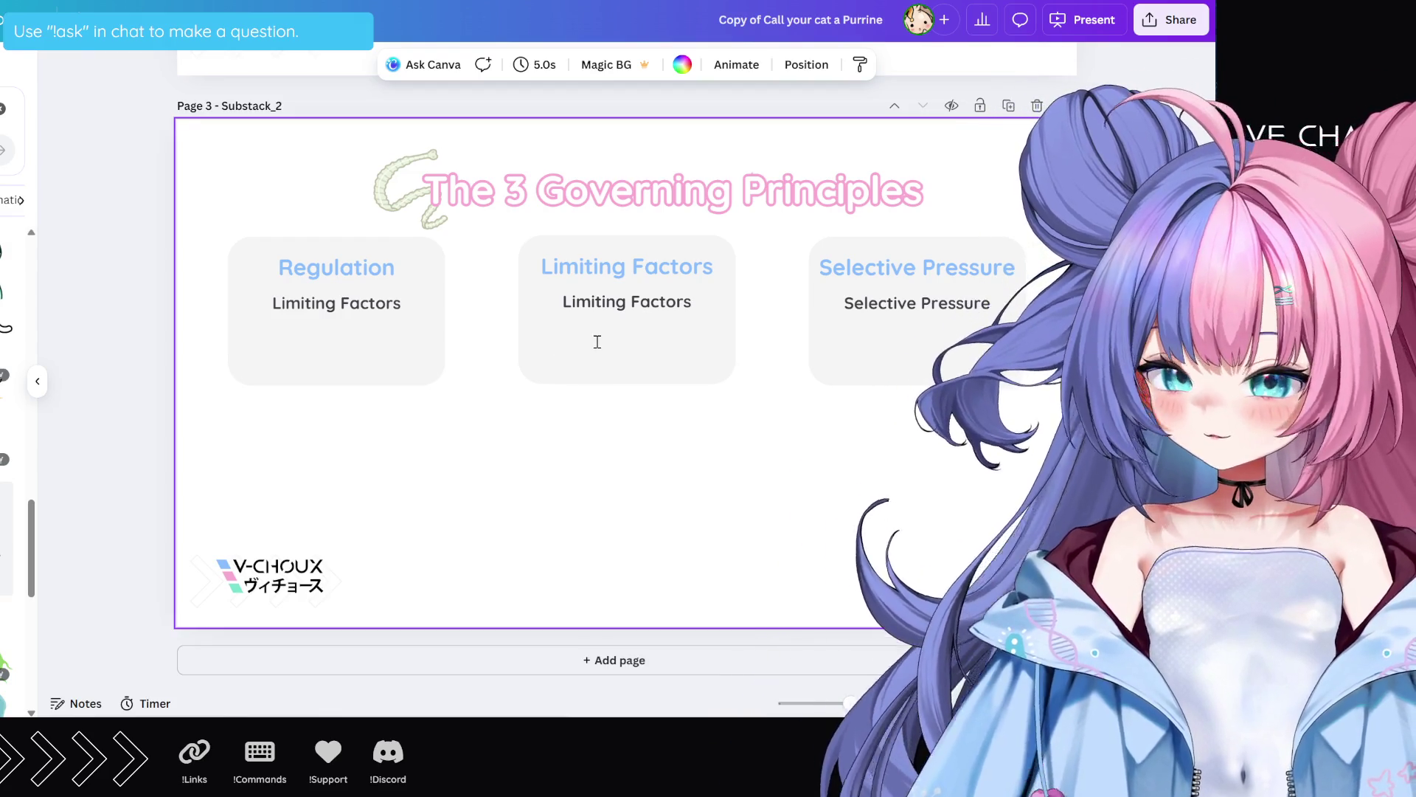
Step: Replace the Regulation subtitle with the prepared description and adjust the text box width
double_click(339, 309)
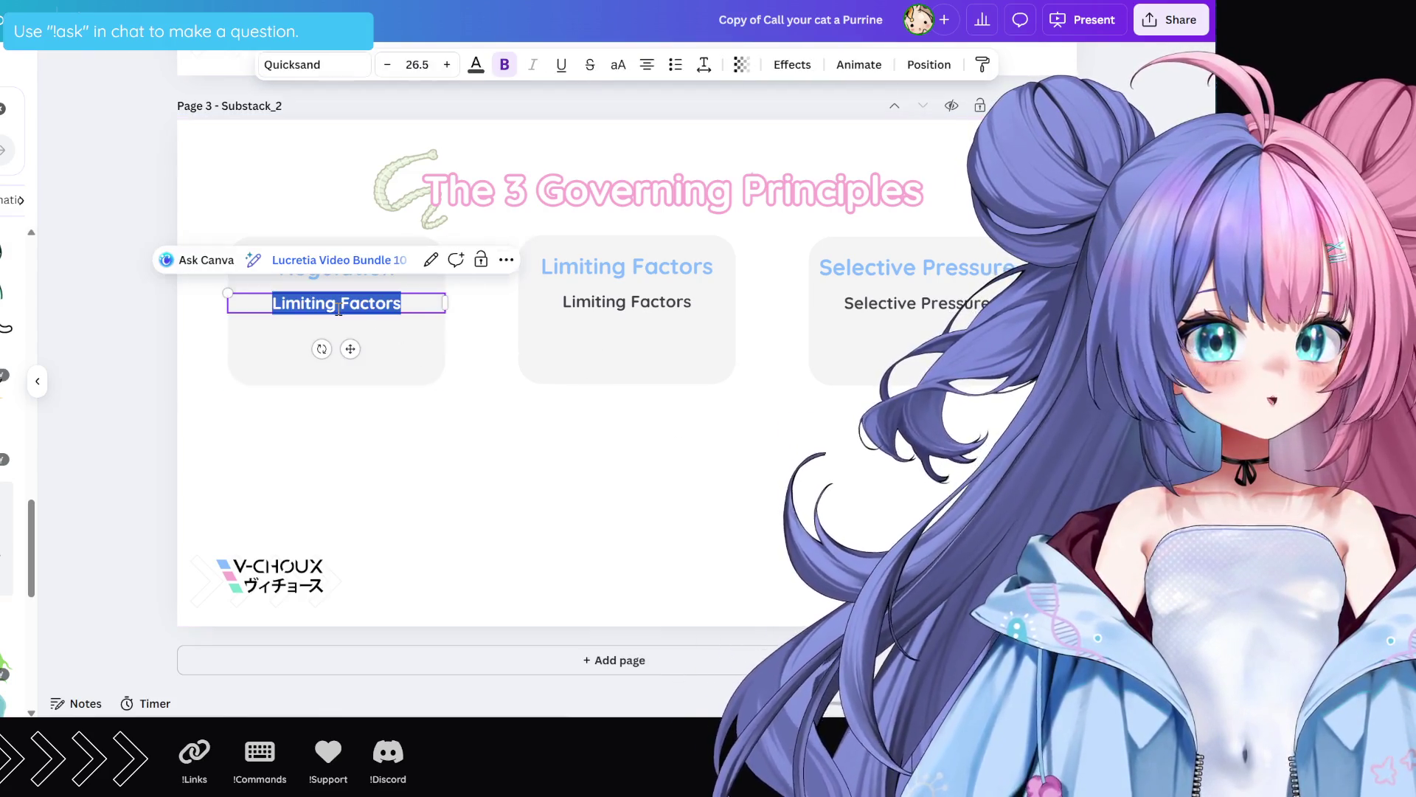
text(mechanisms that constrain or stabilize population size)
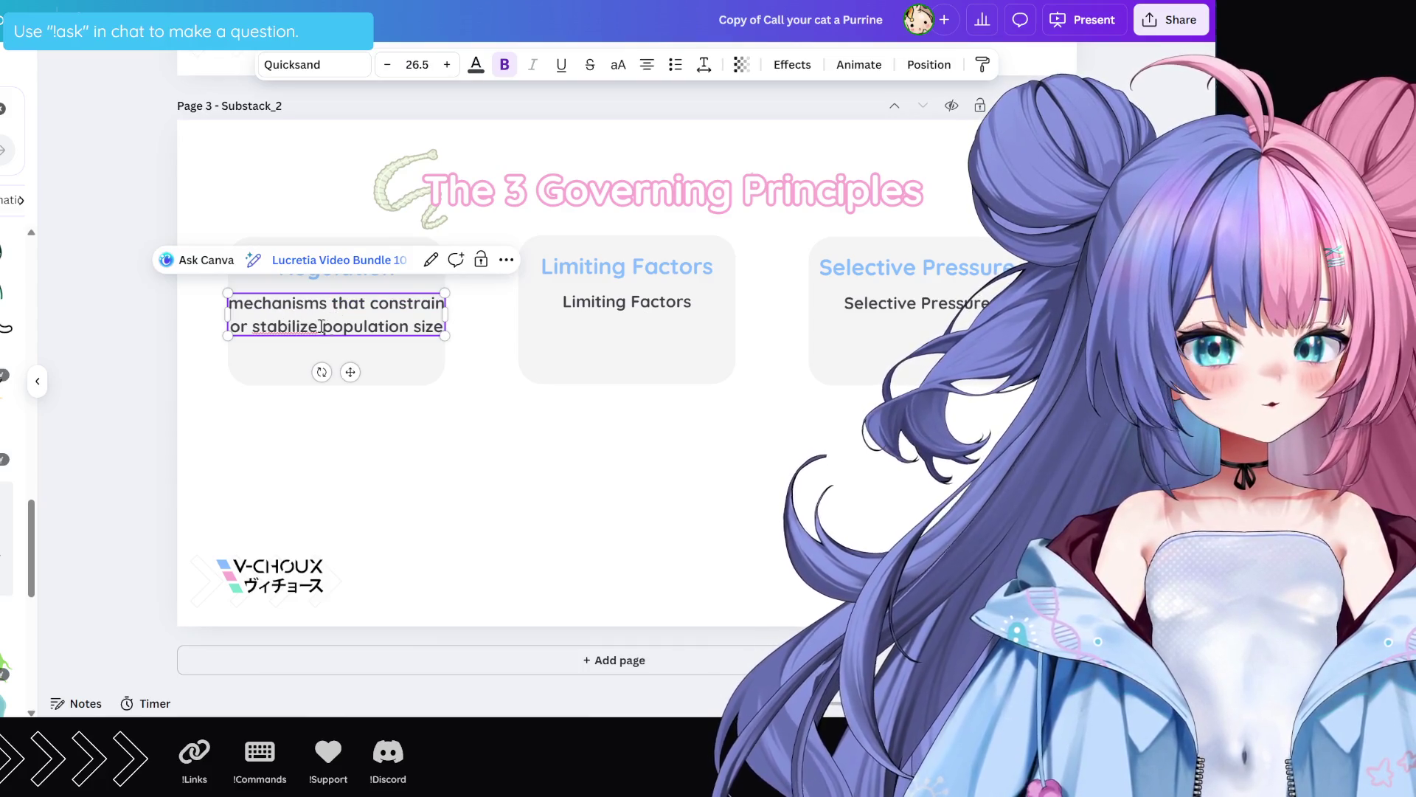
click(498, 455)
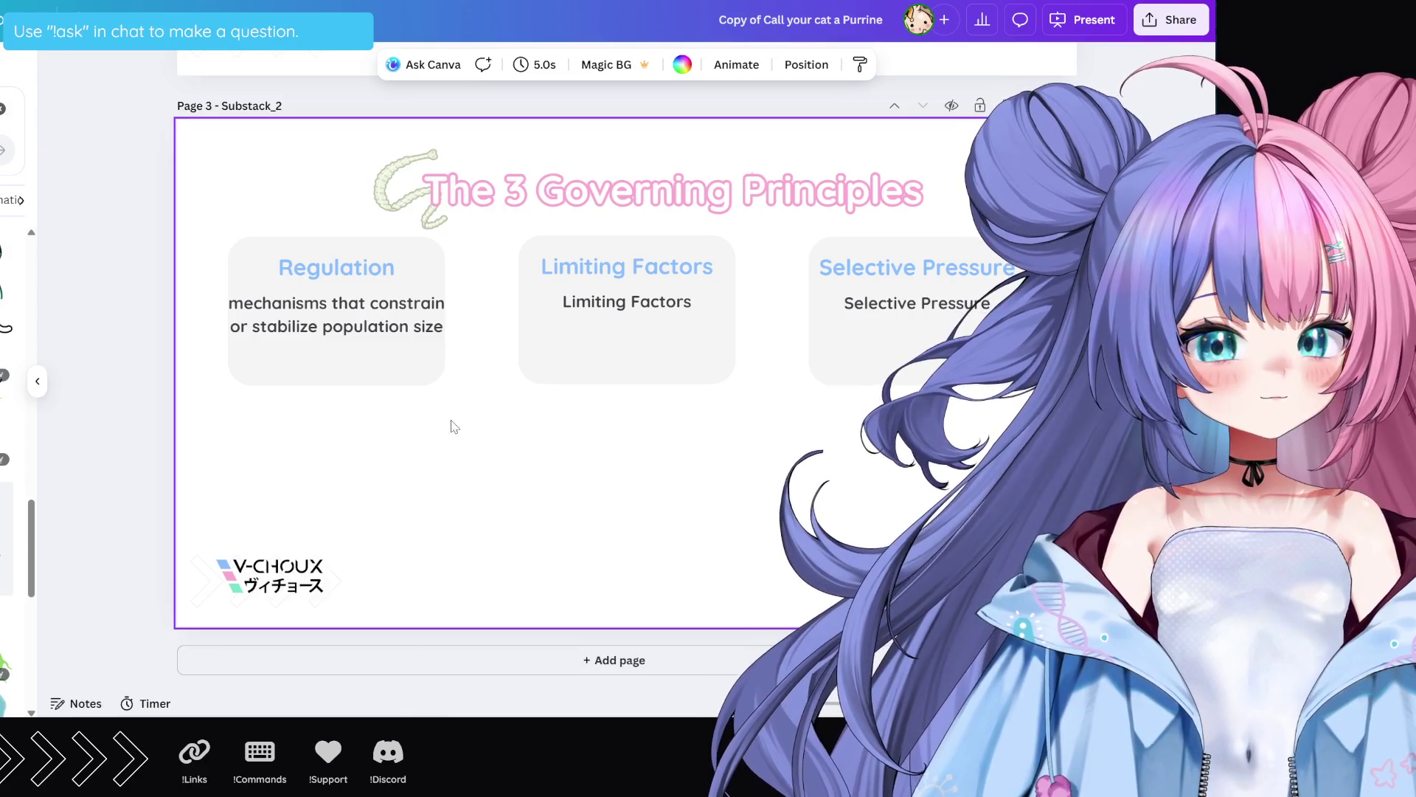
click(273, 322)
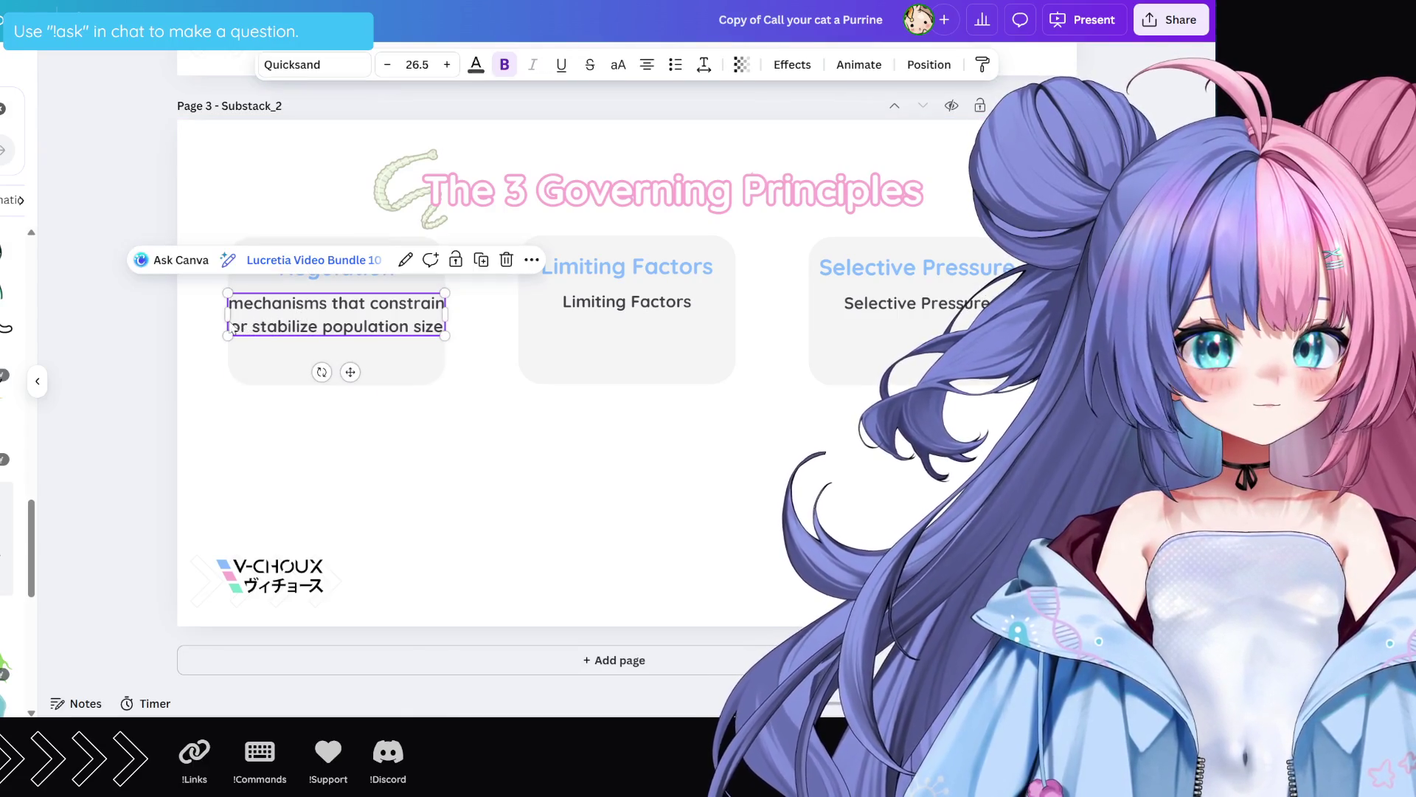
drag(228, 315, 233, 323)
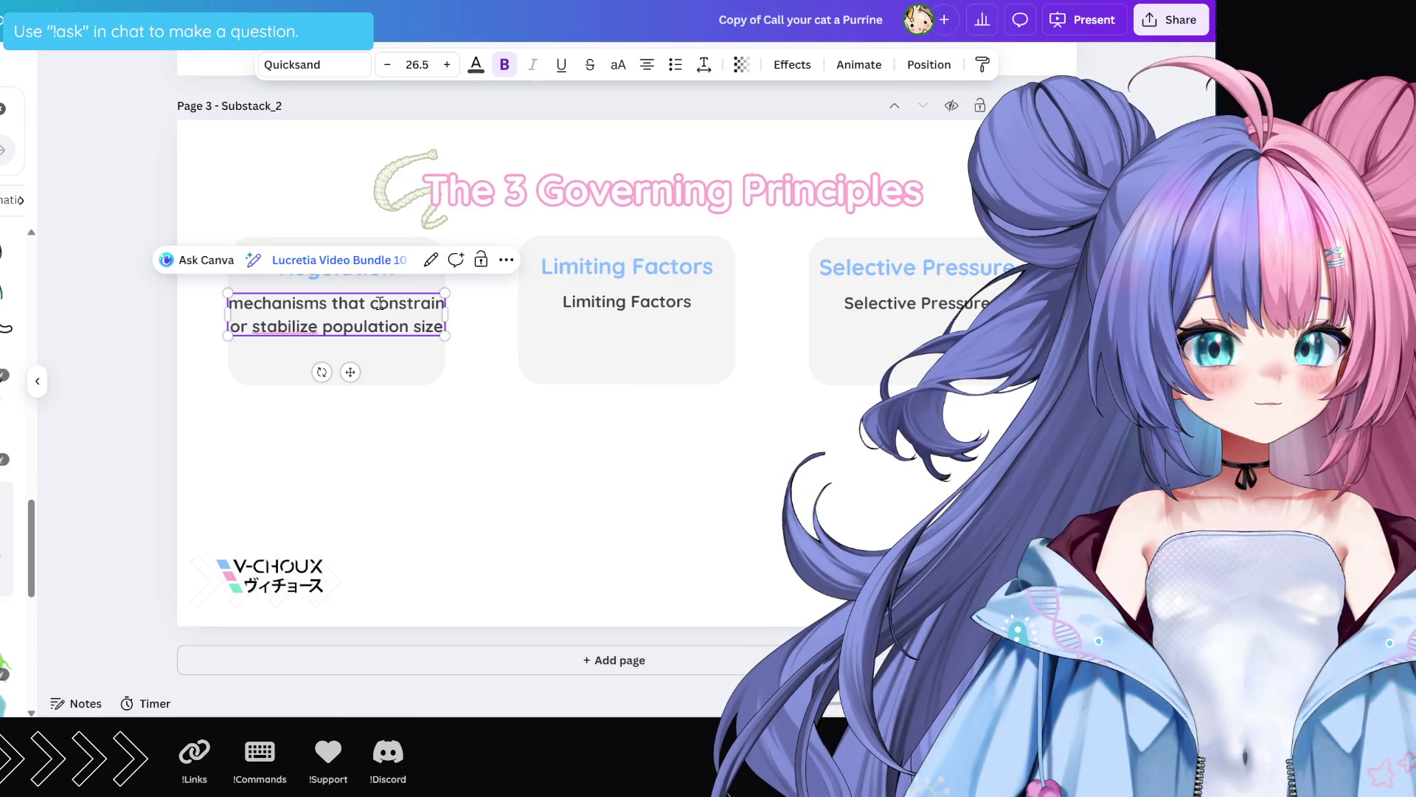
Step: Replace the opening 'mechanisms that c' with 'C' so it reads 'Constrain or stabilize population size'
mouse_move(379, 303)
mouse_down()
mouse_move(229, 303)
mouse_move(259, 327)
mouse_up()
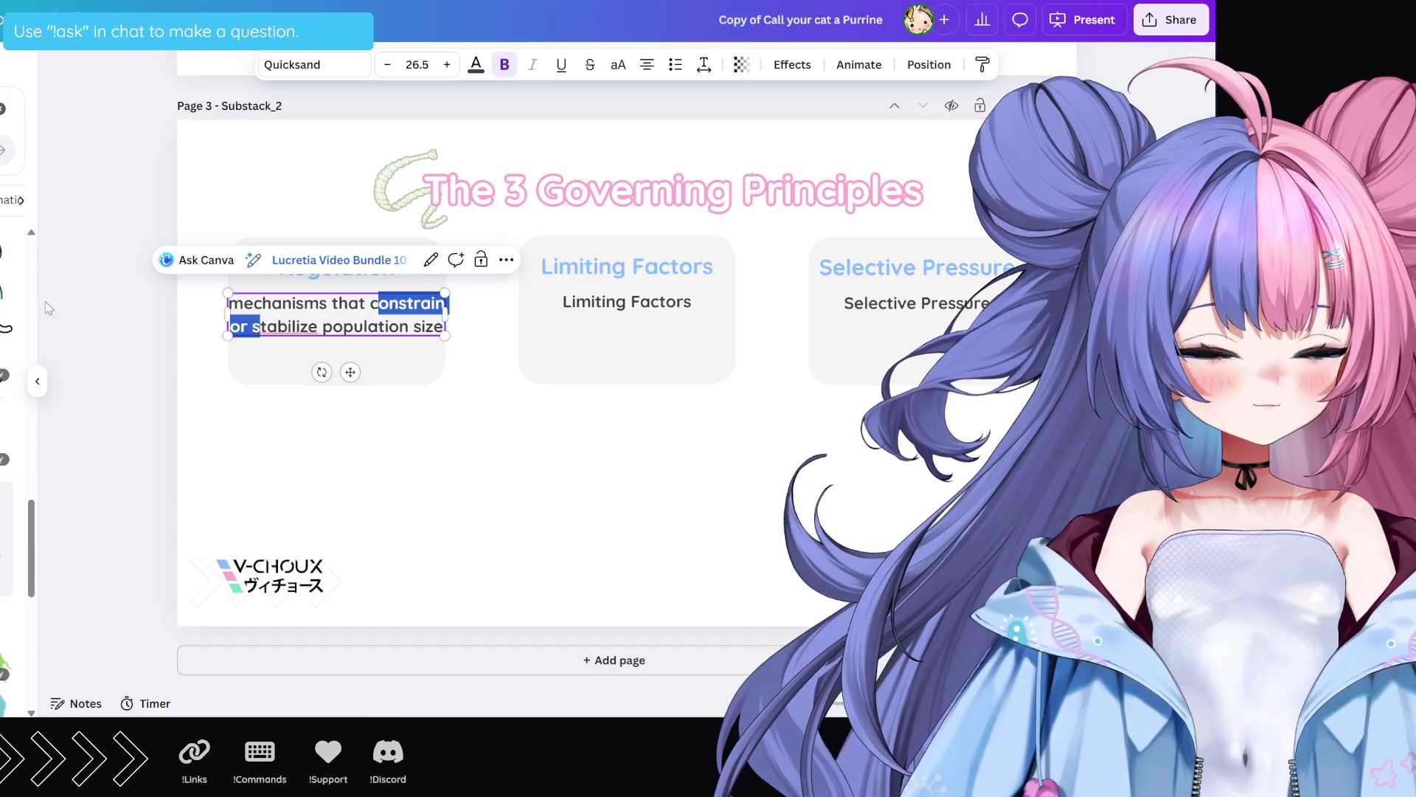
click(336, 303)
drag(378, 304, 229, 303)
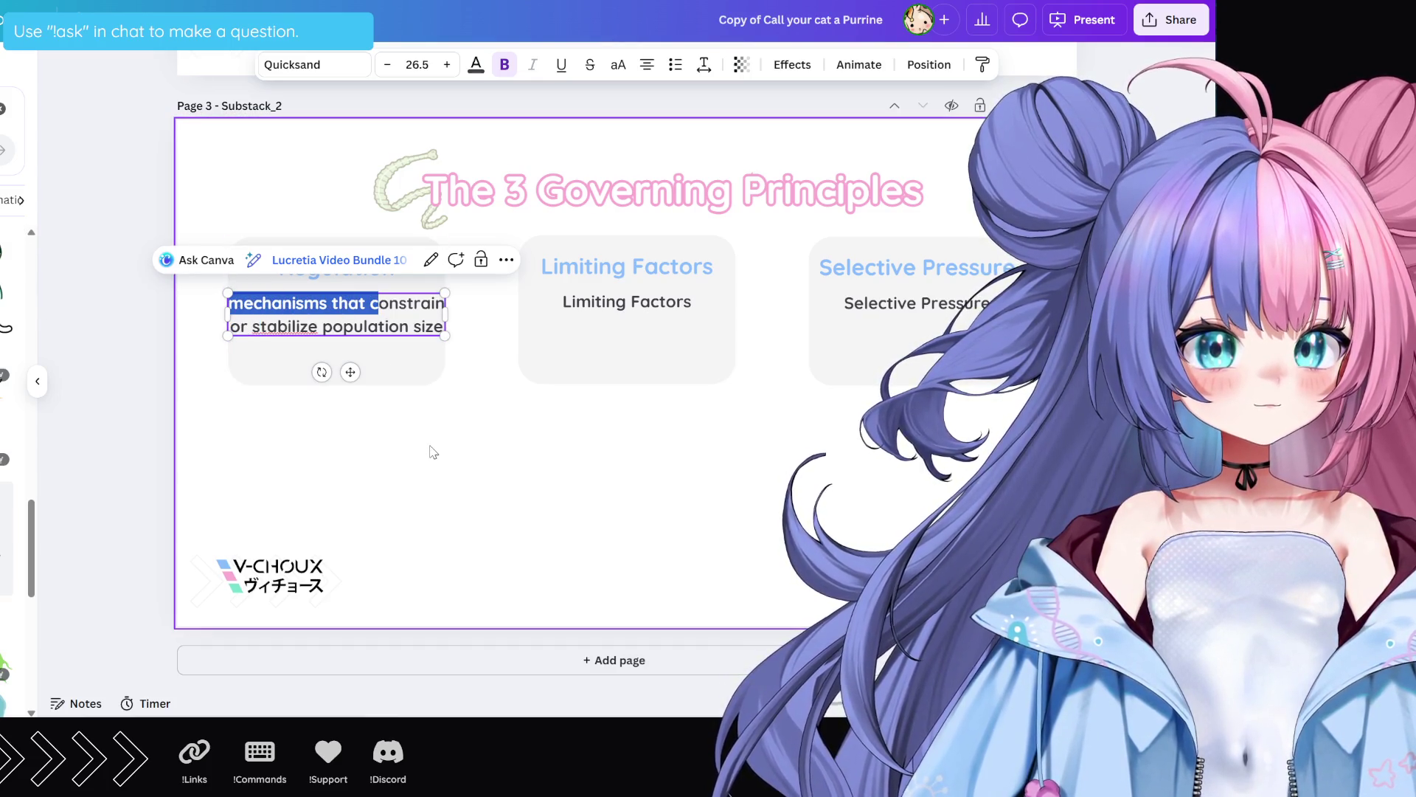
text(C)
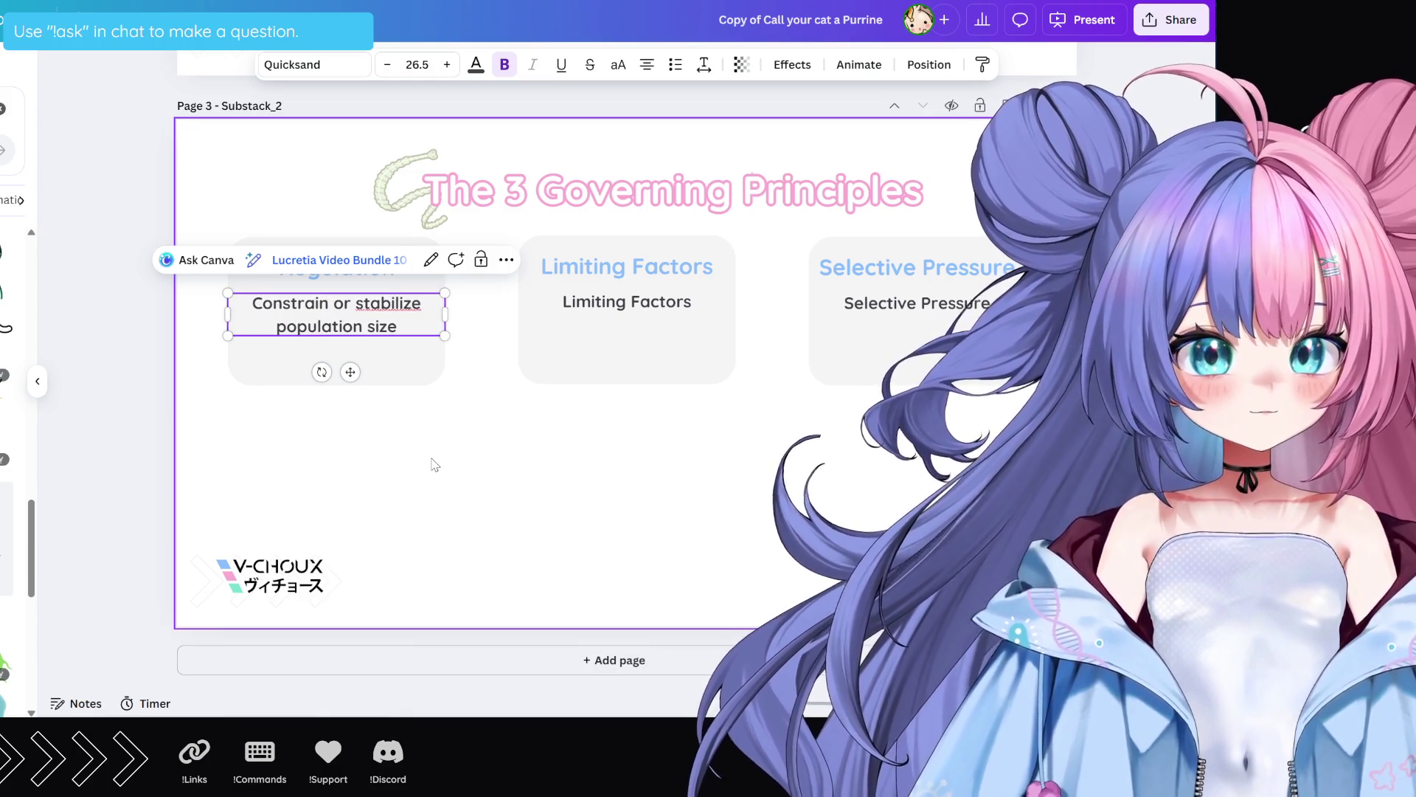
click(476, 440)
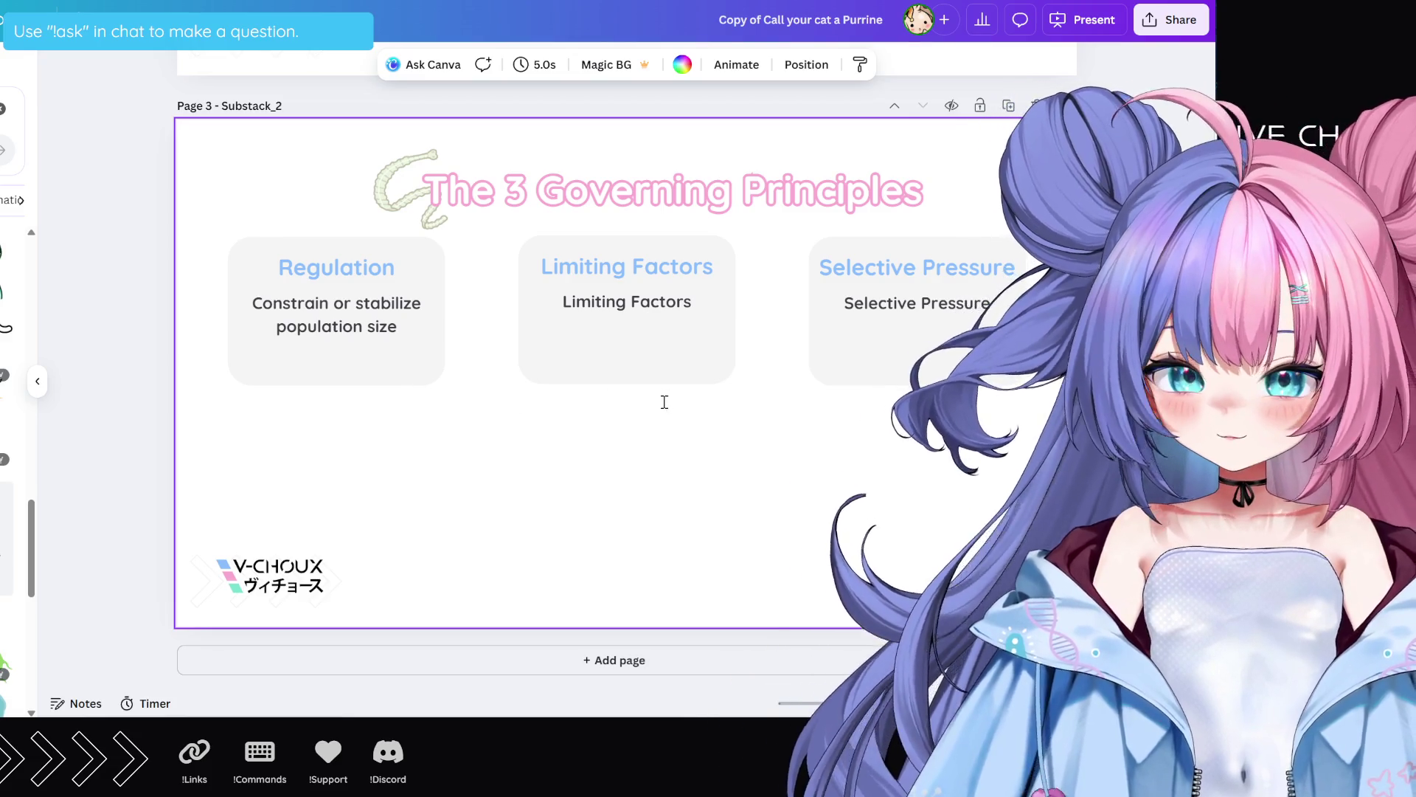
click(390, 346)
click(401, 328)
click(400, 329)
key(ctrl+a)
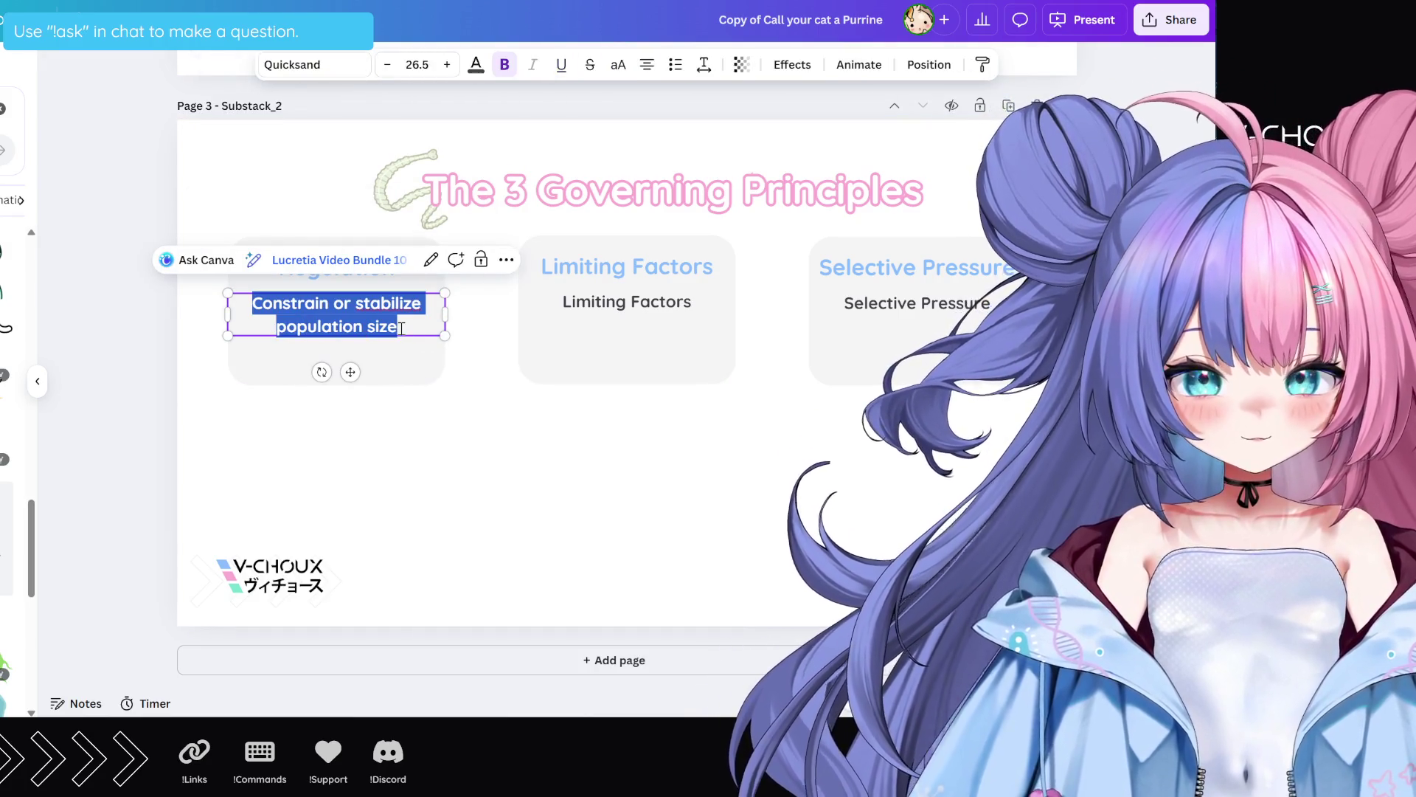
click(402, 329)
key(Return)
key(Return)
text(categorized as Top-Down Control (when predator populations limit the abundance of prey species, often leading to trophic cascades) and Bottom-Up Control (when resources, such as food or nutrients, limit consumers))
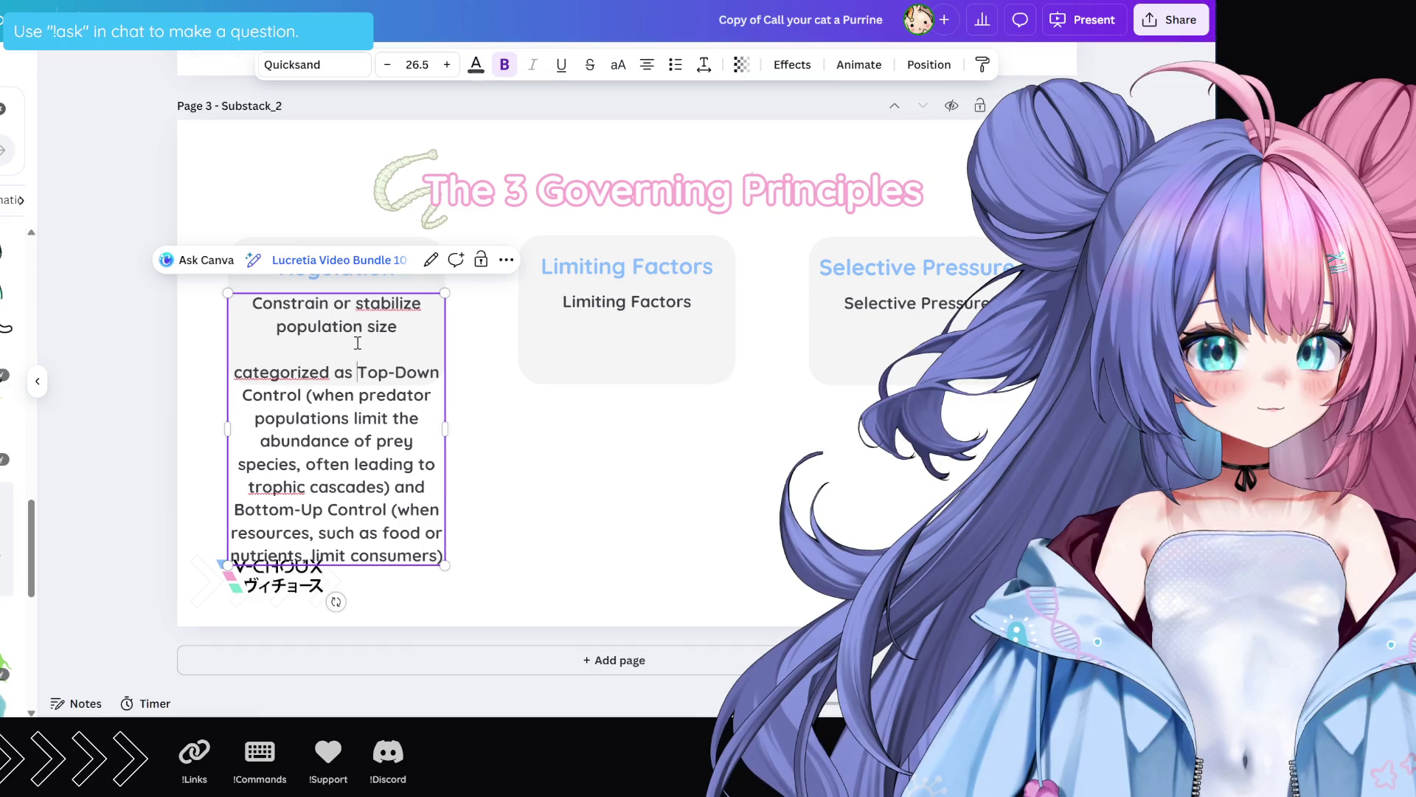
key(BackSpace)
key(BackSpace)
key(BackSpace)
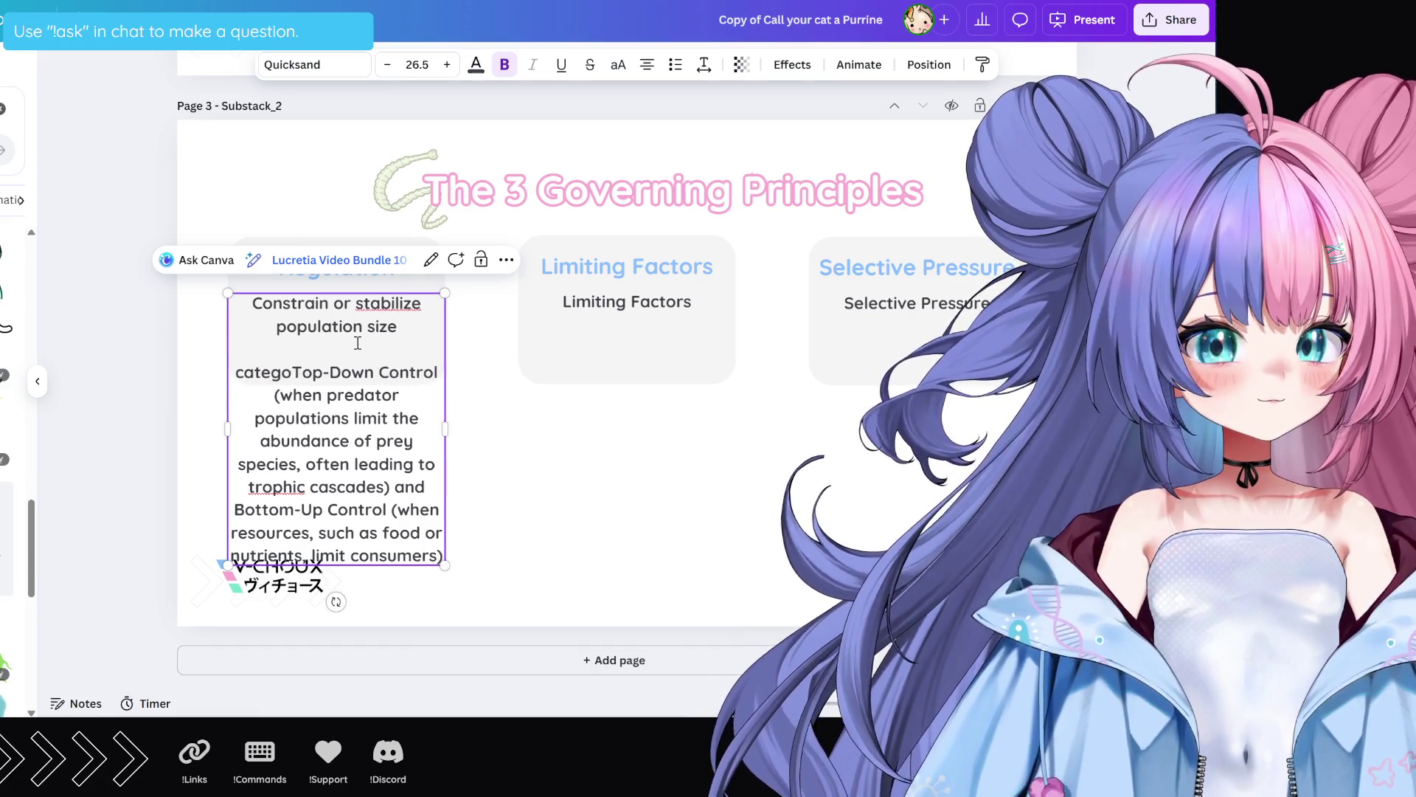
key(BackSpace)
key(BackSpace)
key(BackSpace)
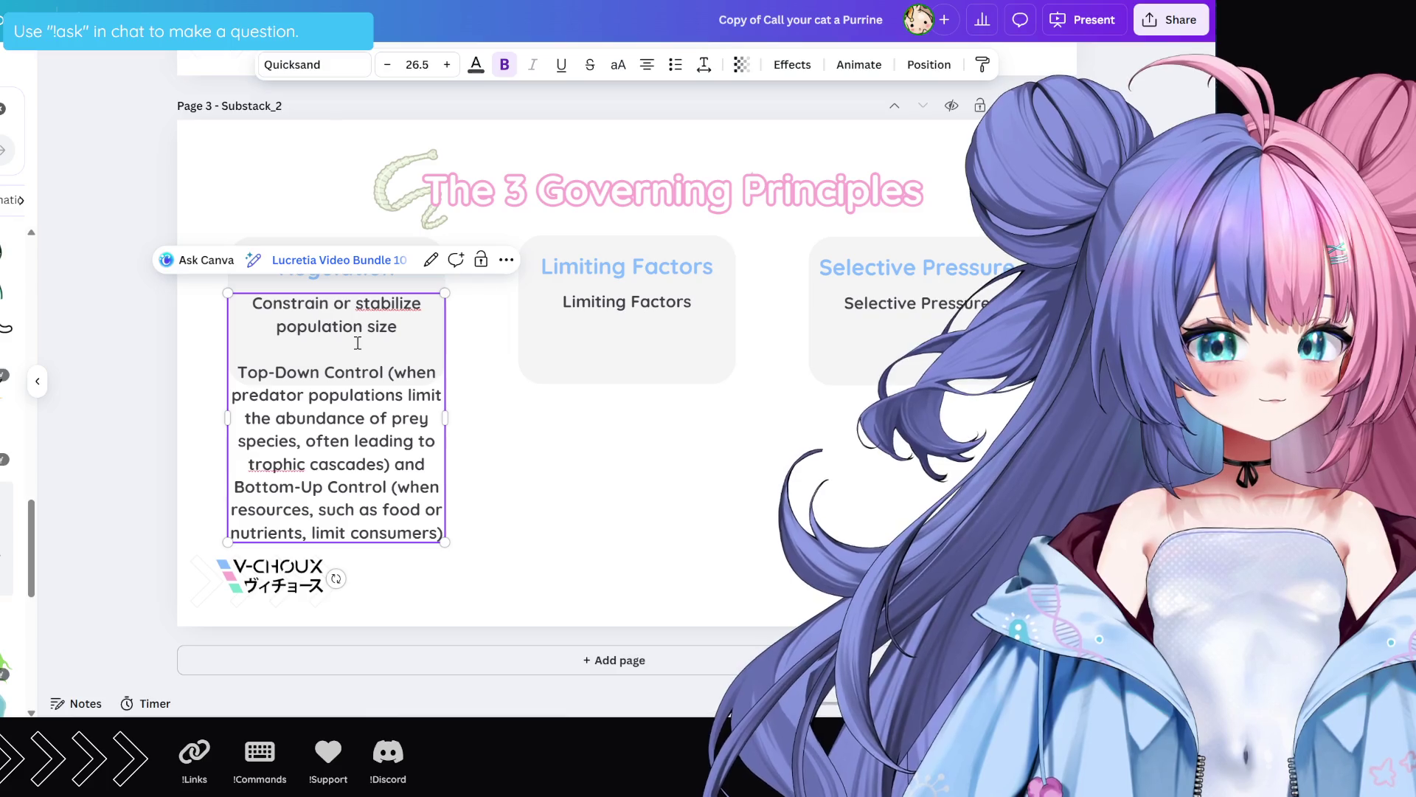
key(BackSpace)
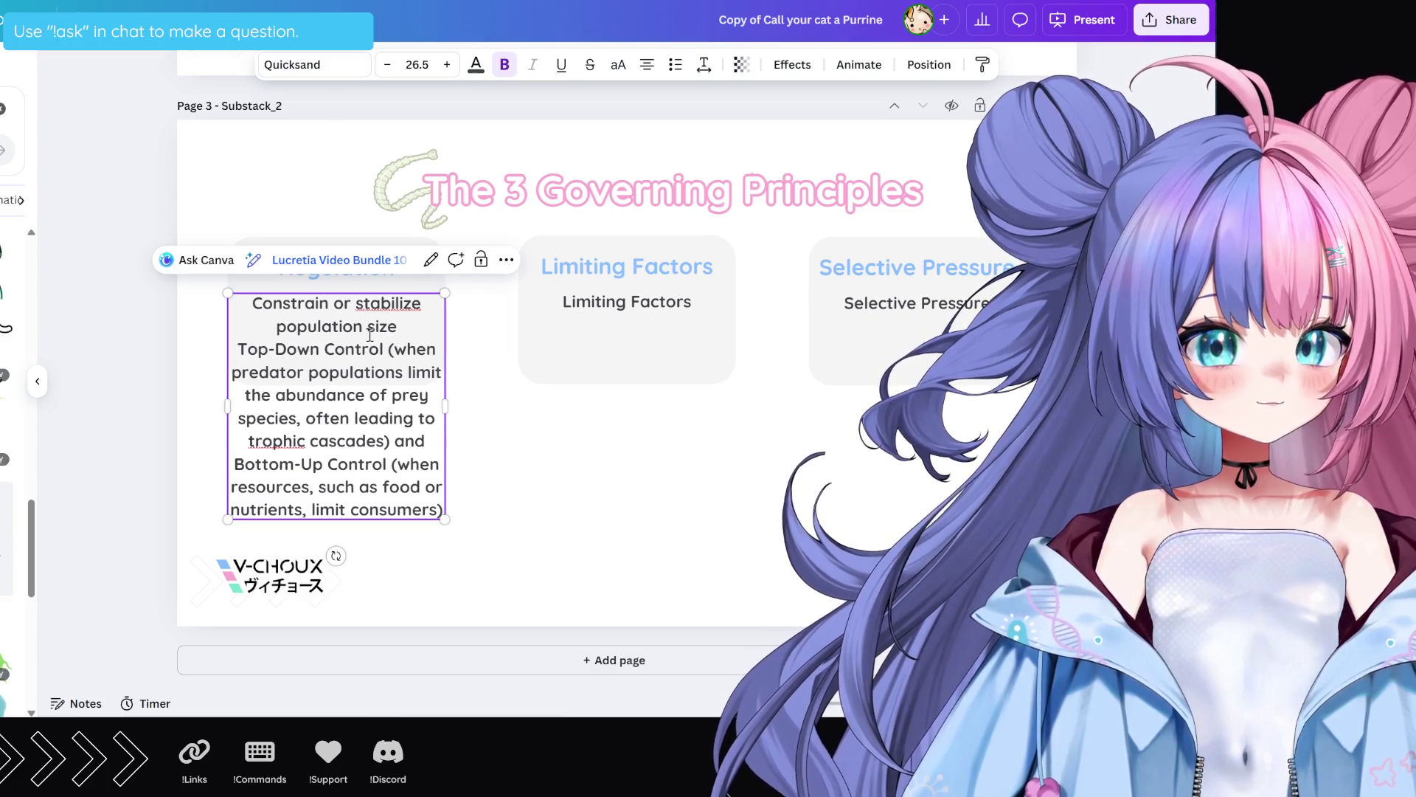
double_click(413, 349)
key(BackSpace)
key(BackSpace)
key(BackSpace)
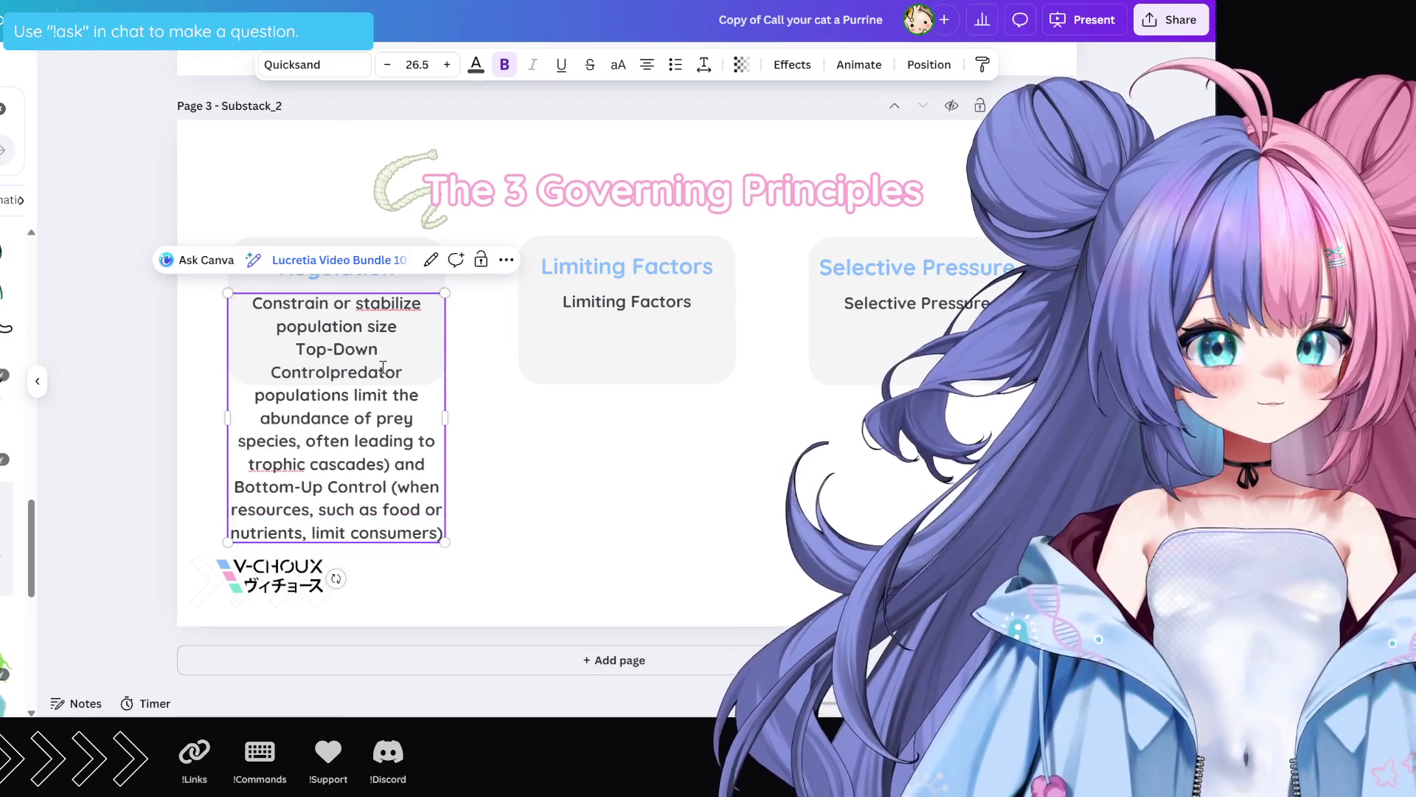
text(:)
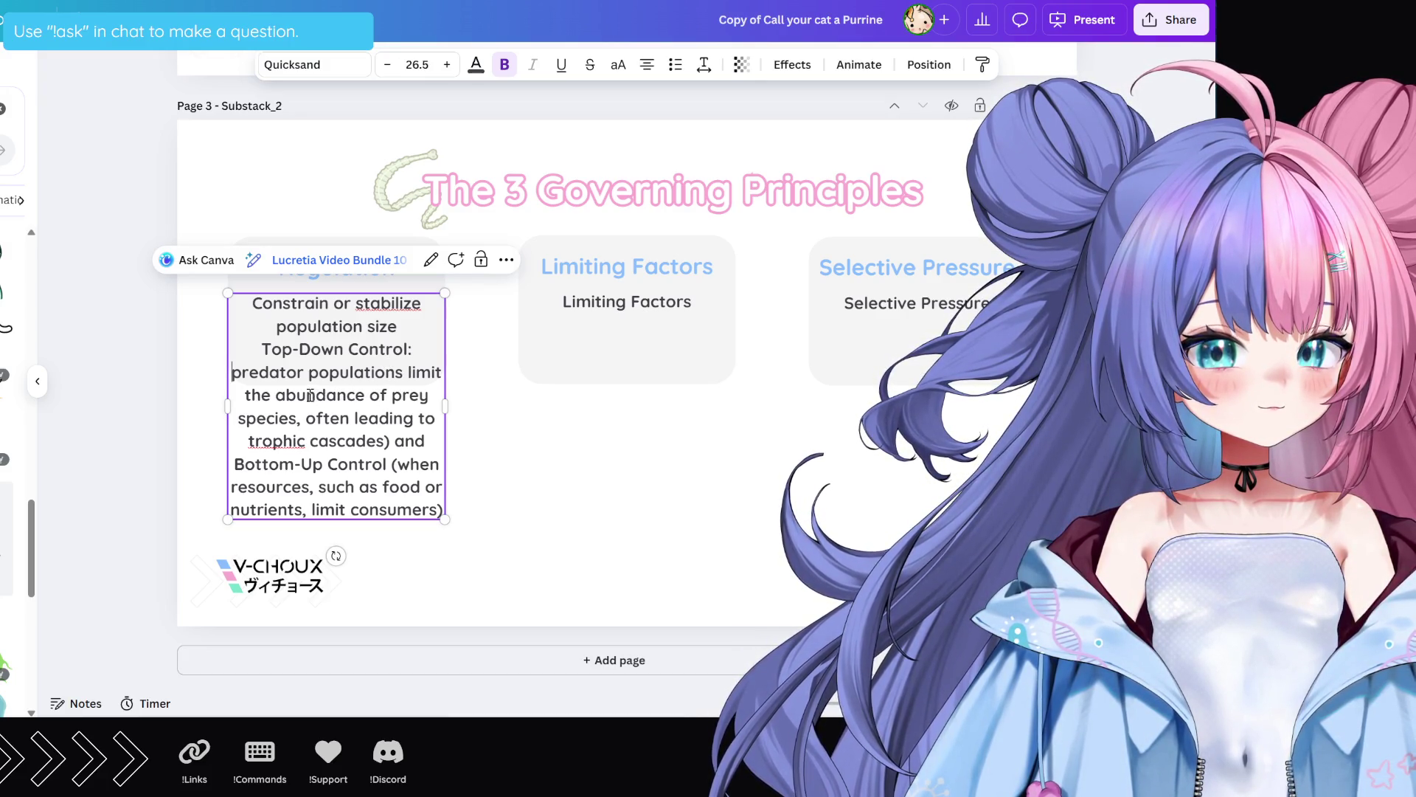
double_click(280, 417)
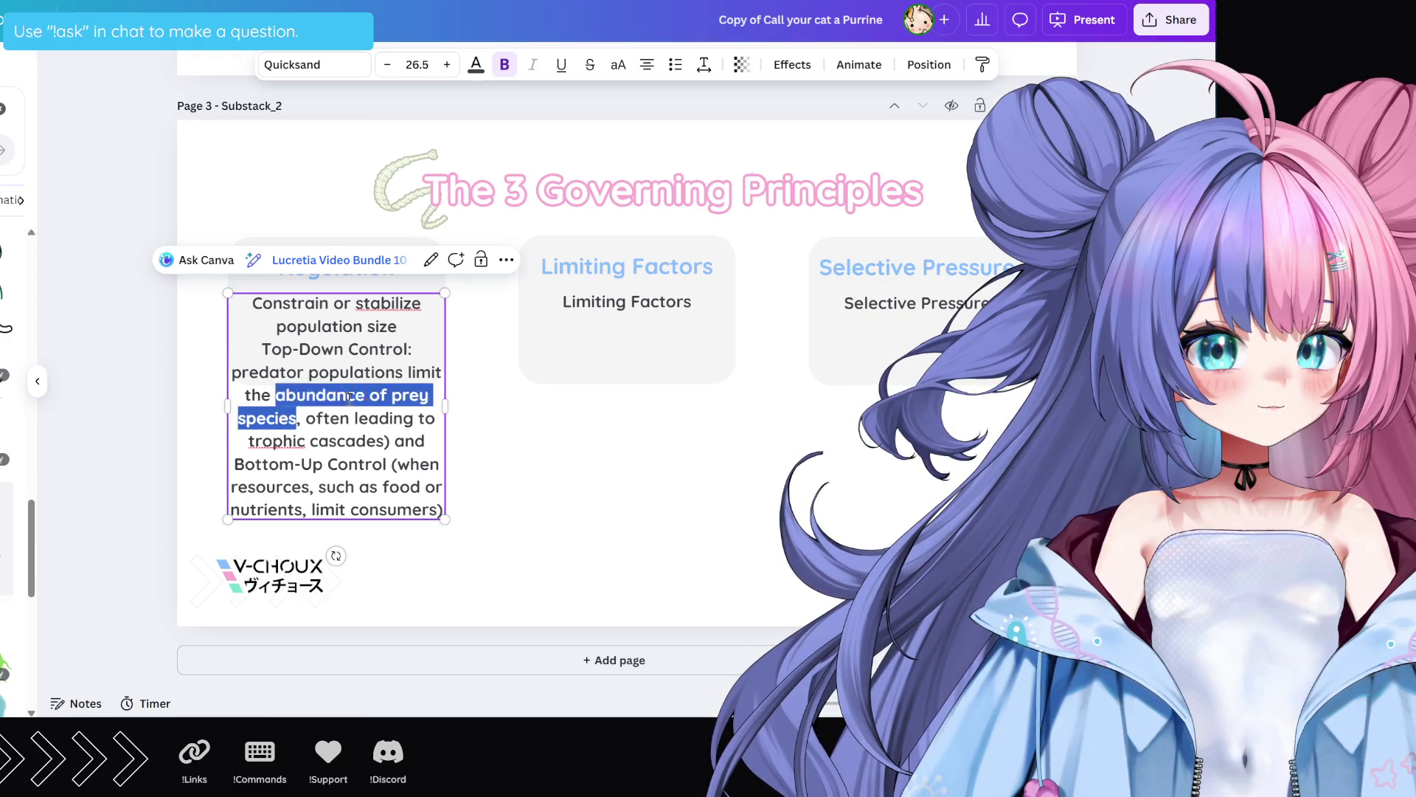
key(BackSpace)
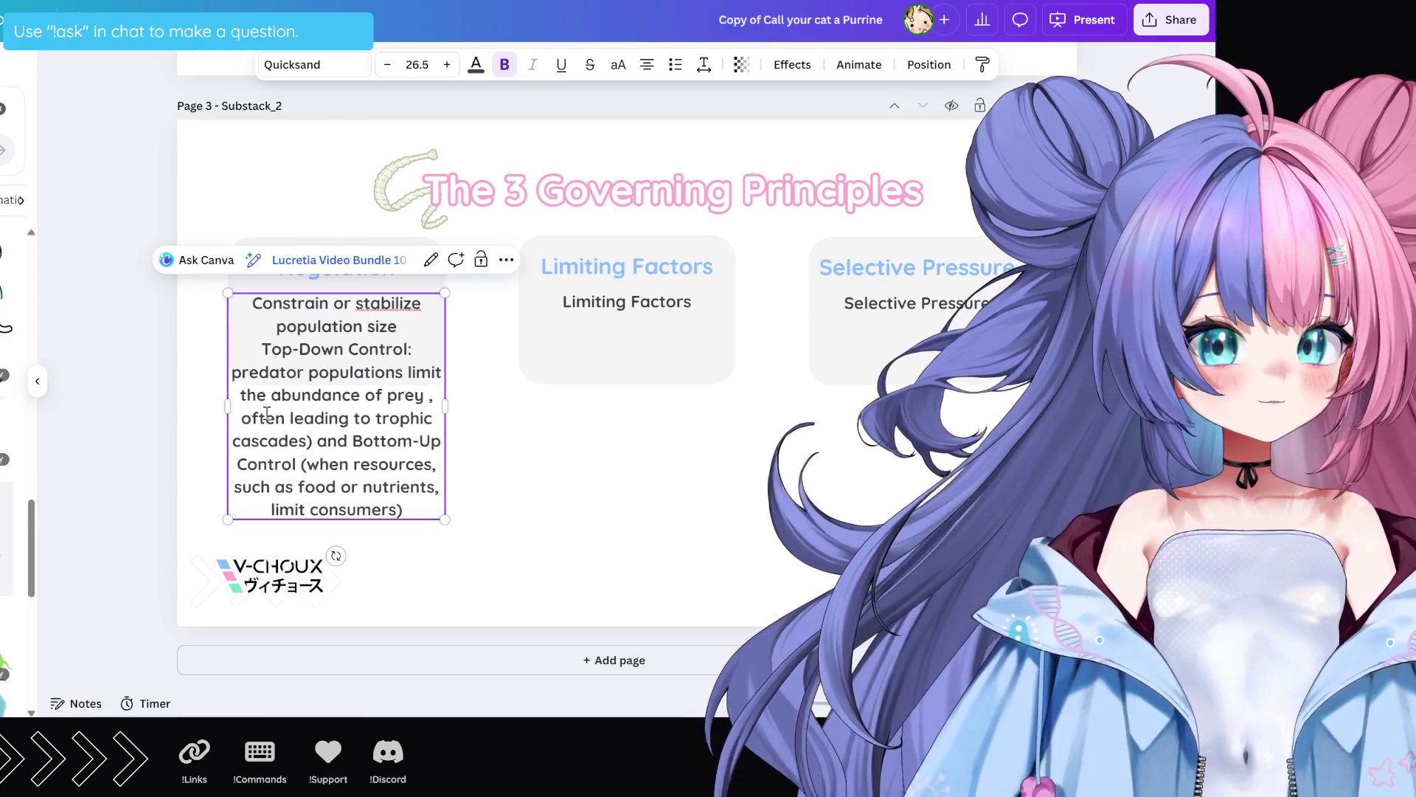
key(BackSpace)
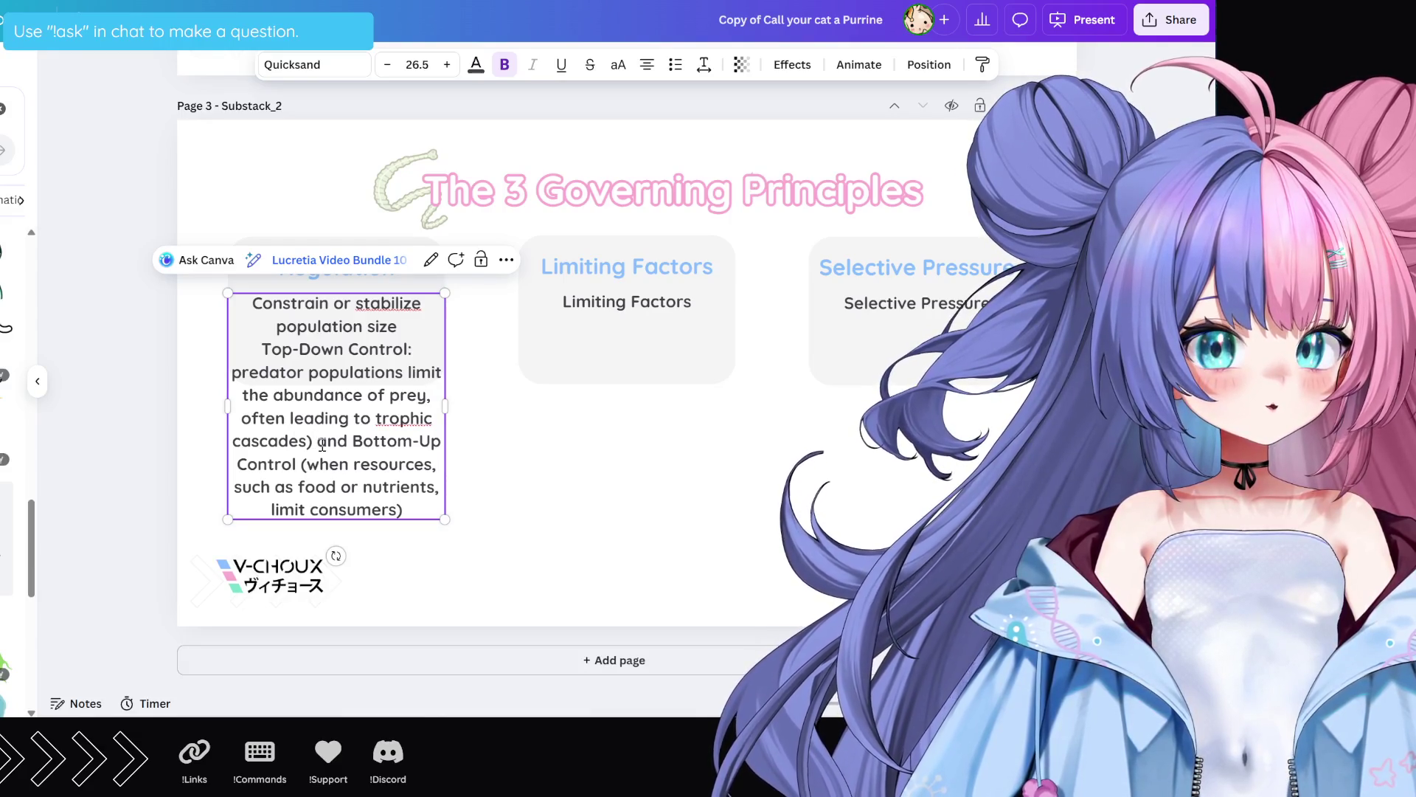
mouse_move(348, 441)
mouse_down()
mouse_move(317, 441)
mouse_move(386, 419)
mouse_move(345, 441)
mouse_move(279, 421)
mouse_up()
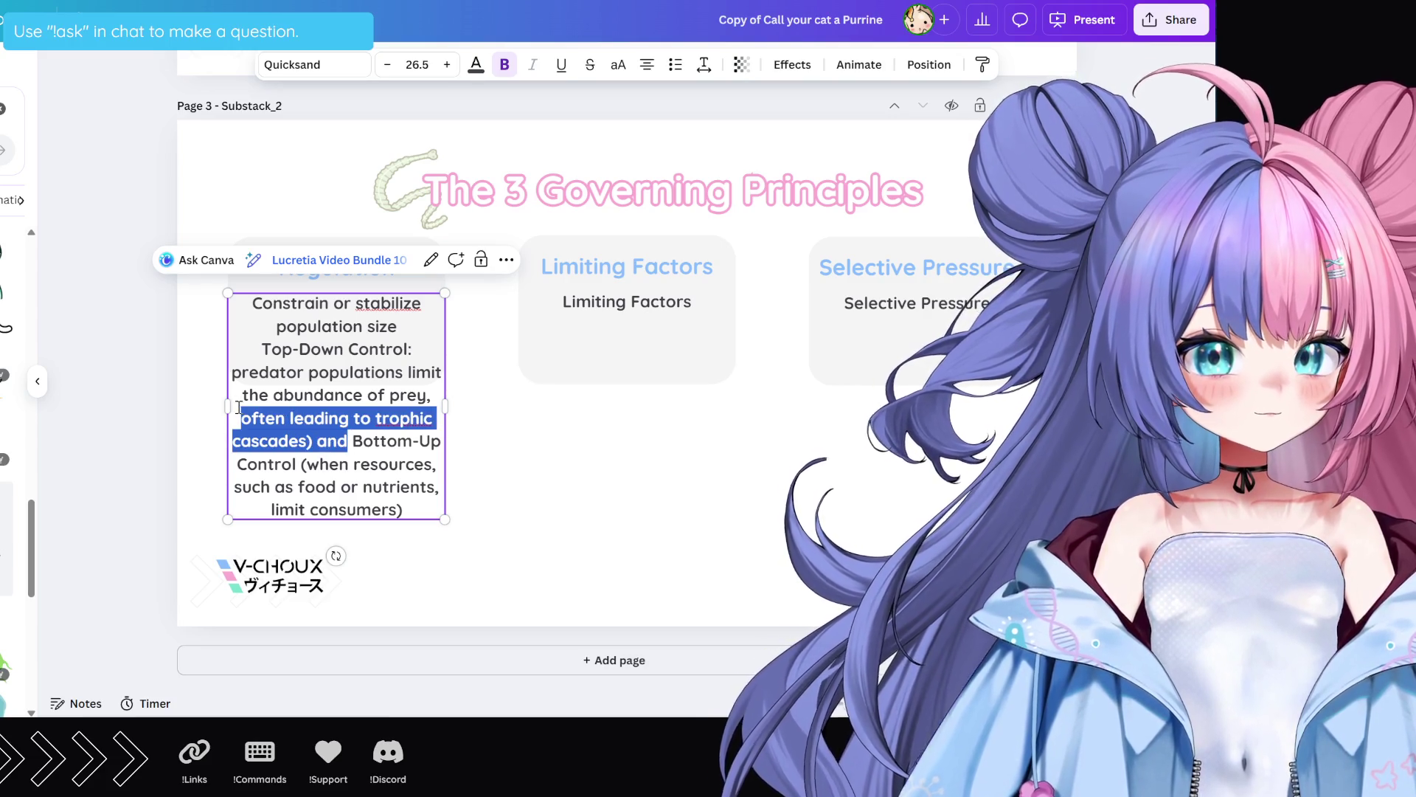
key(BackSpace)
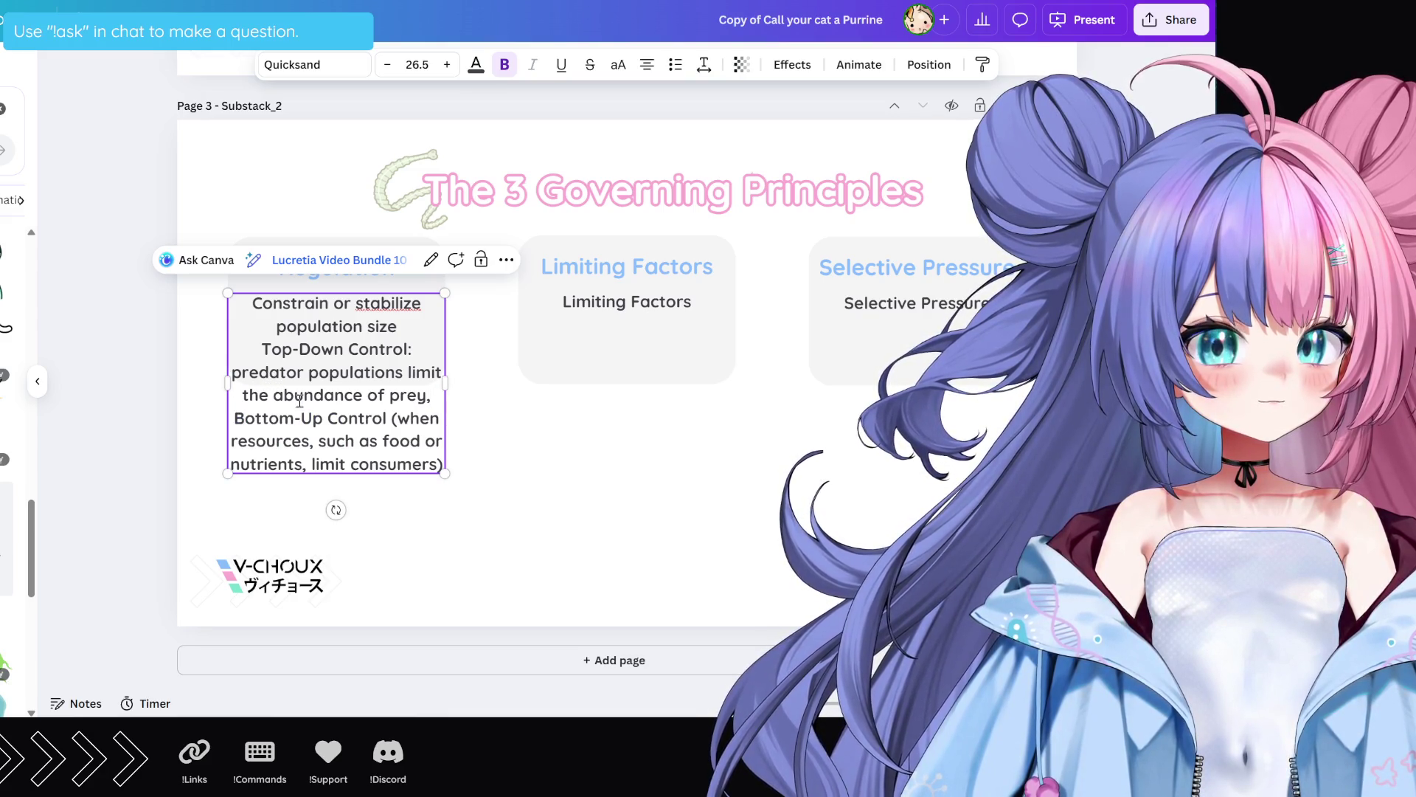
key(BackSpace)
key(Return)
key(Delete)
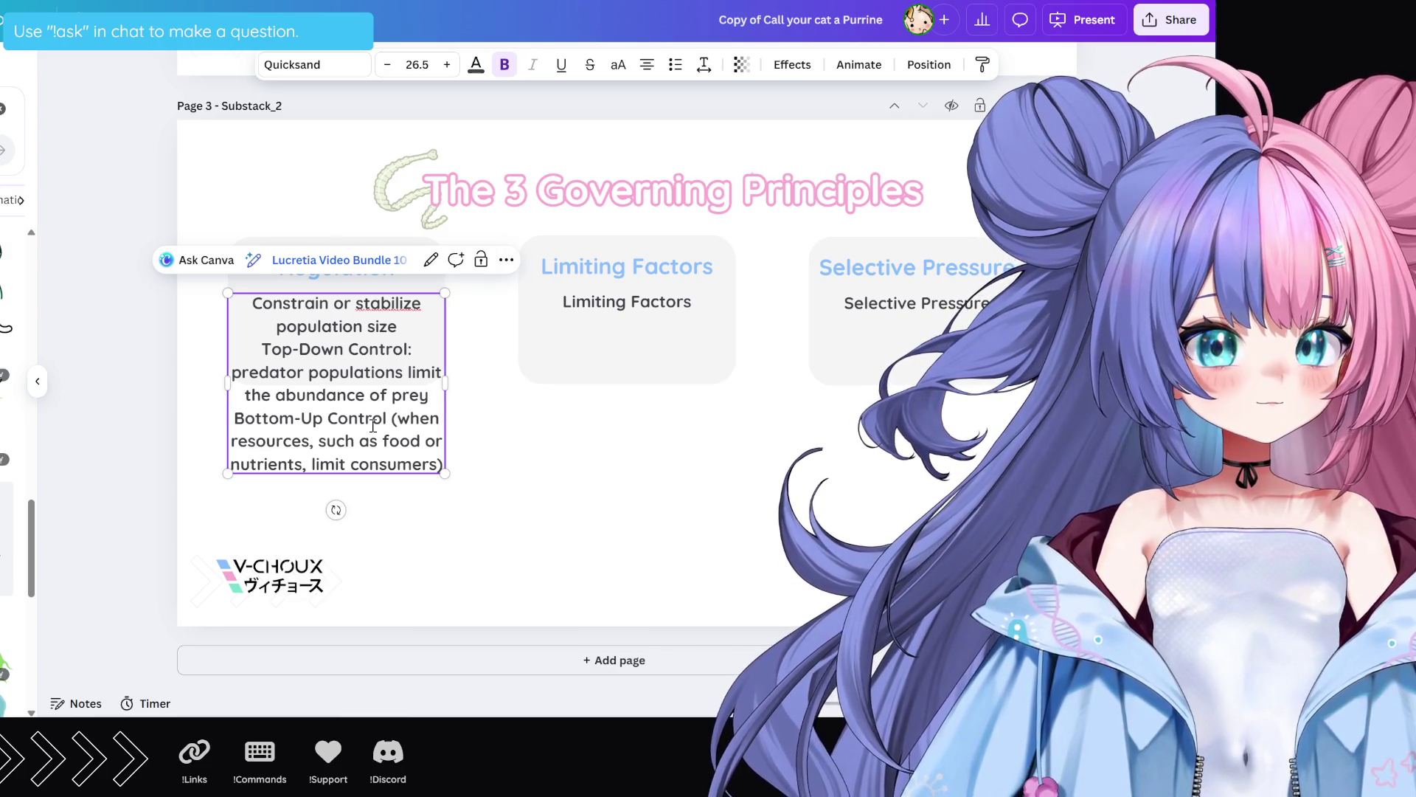
double_click(327, 449)
drag(326, 451, 306, 464)
key(BackSpace)
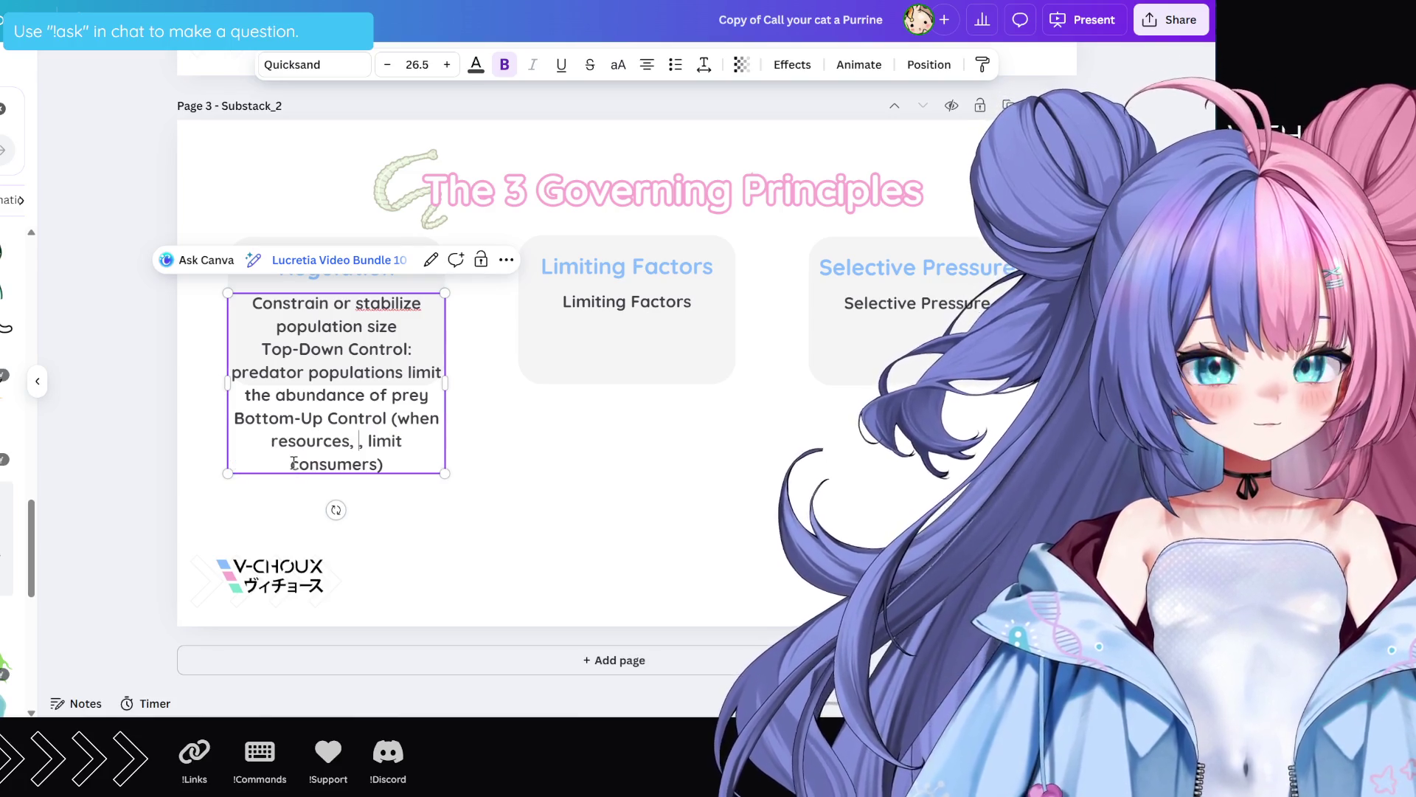
key(BackSpace)
key(BackSpace)
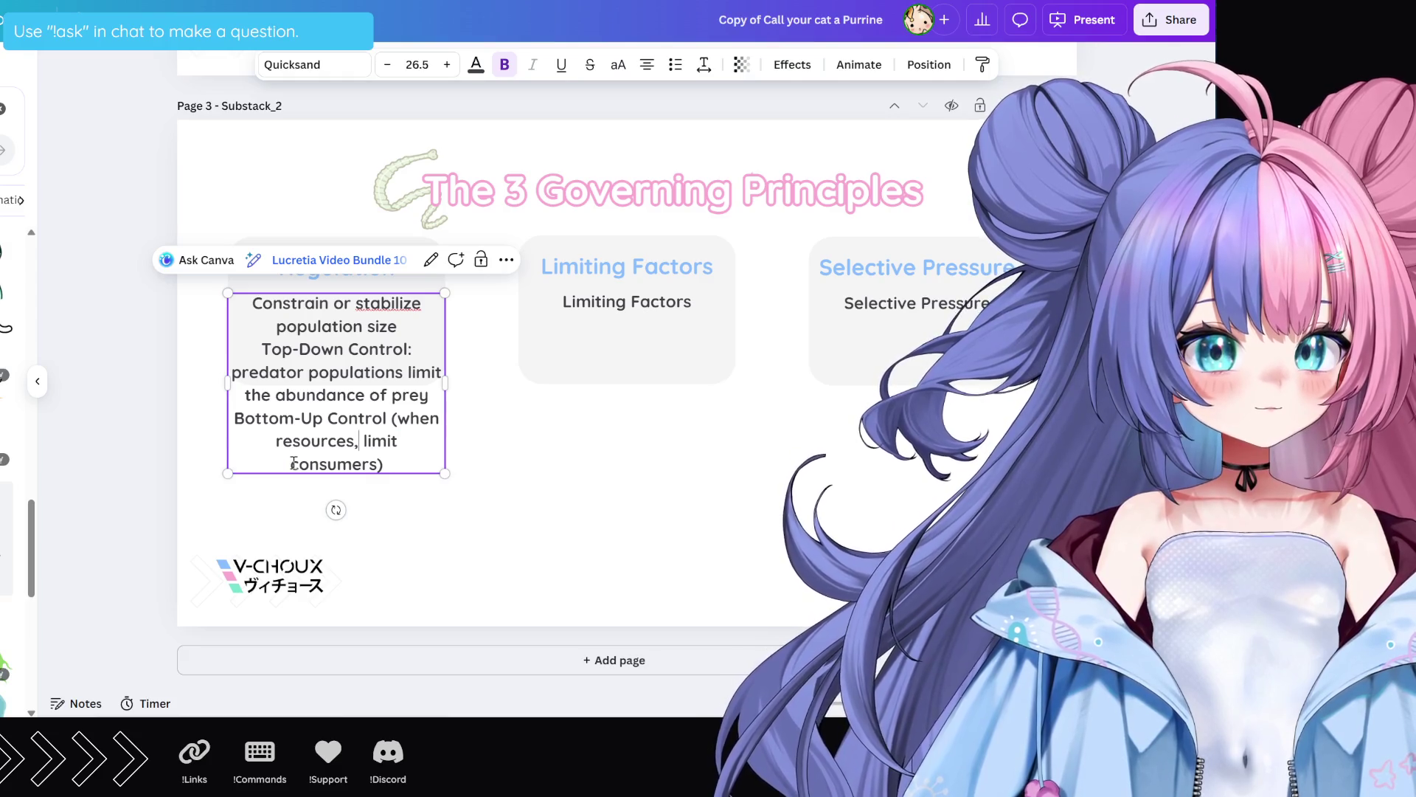
key(BackSpace)
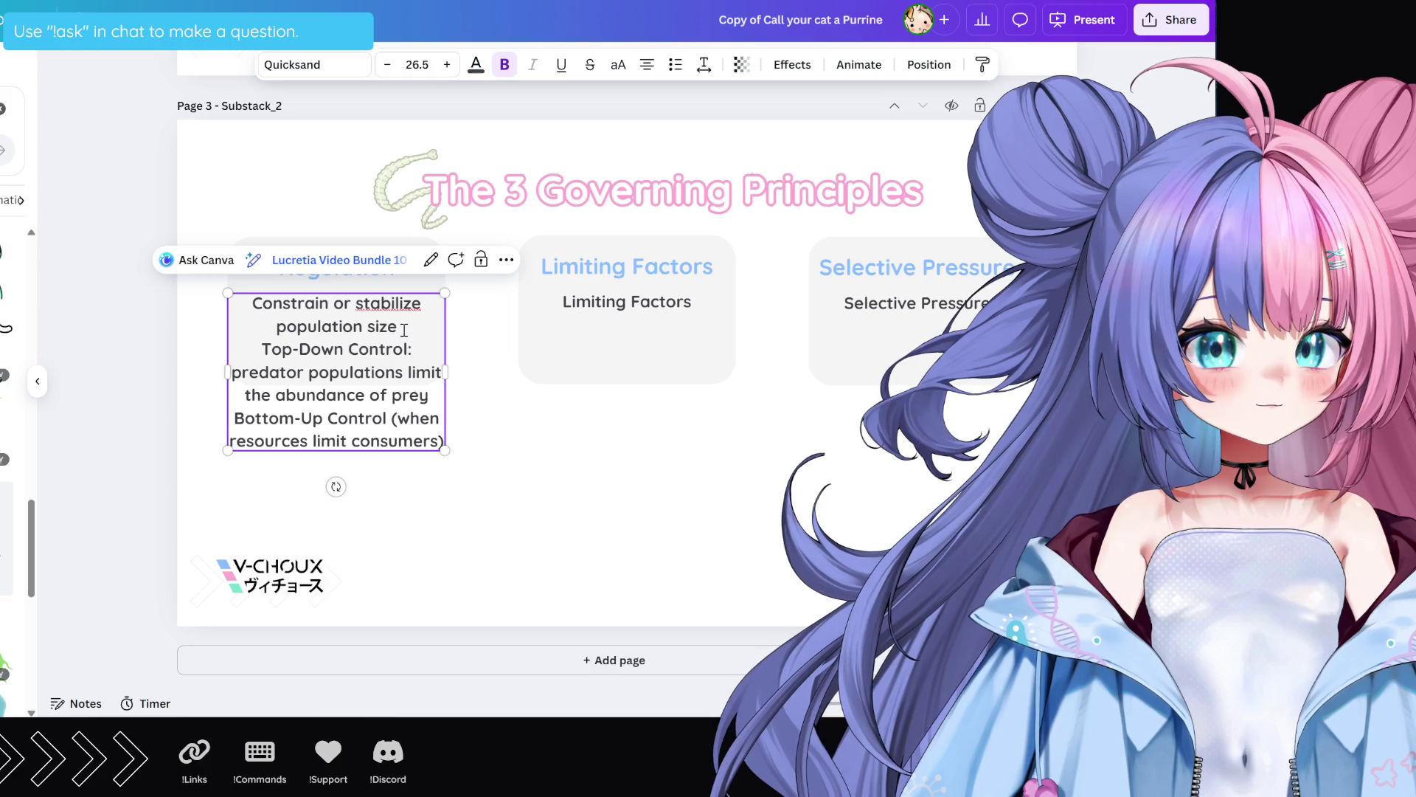
drag(273, 347, 441, 440)
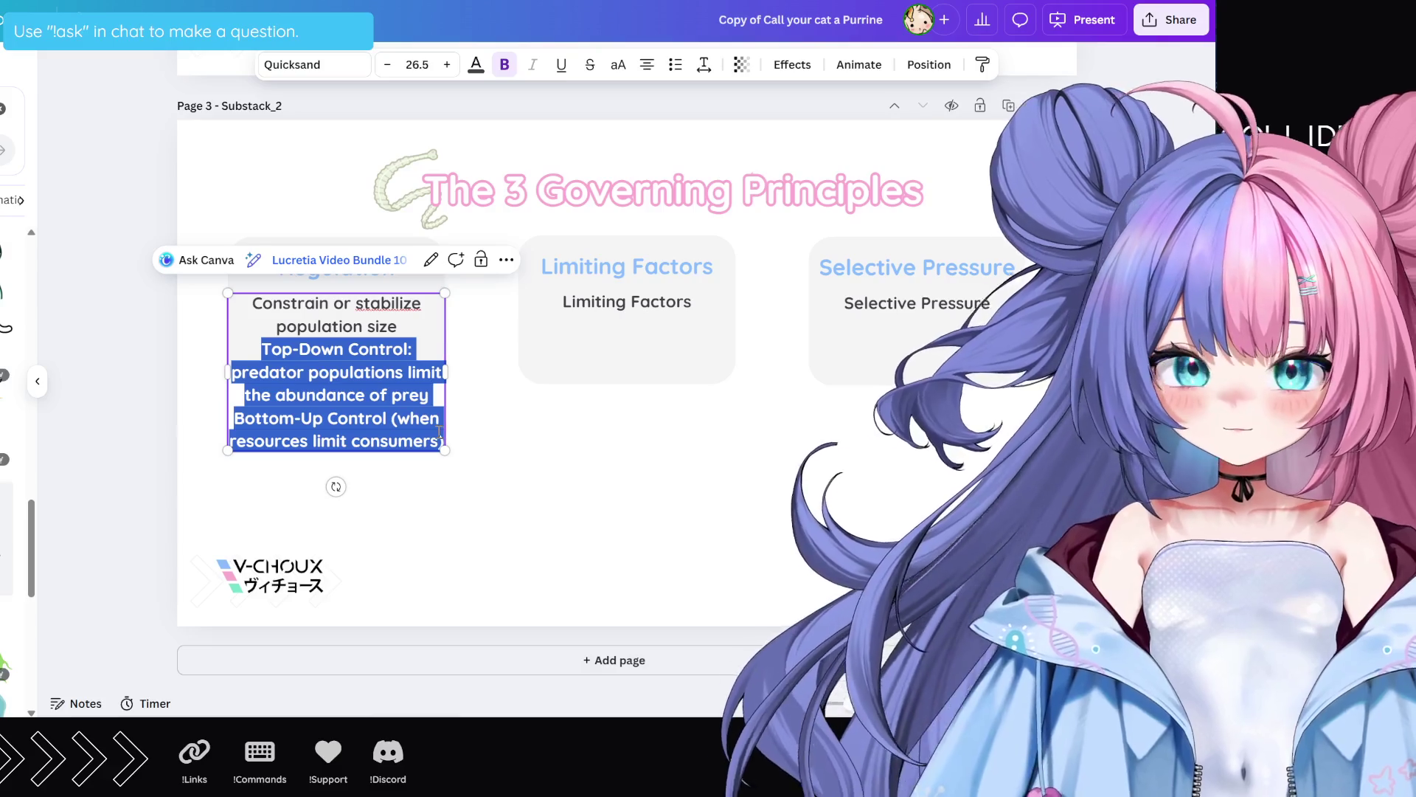
key(BackSpace)
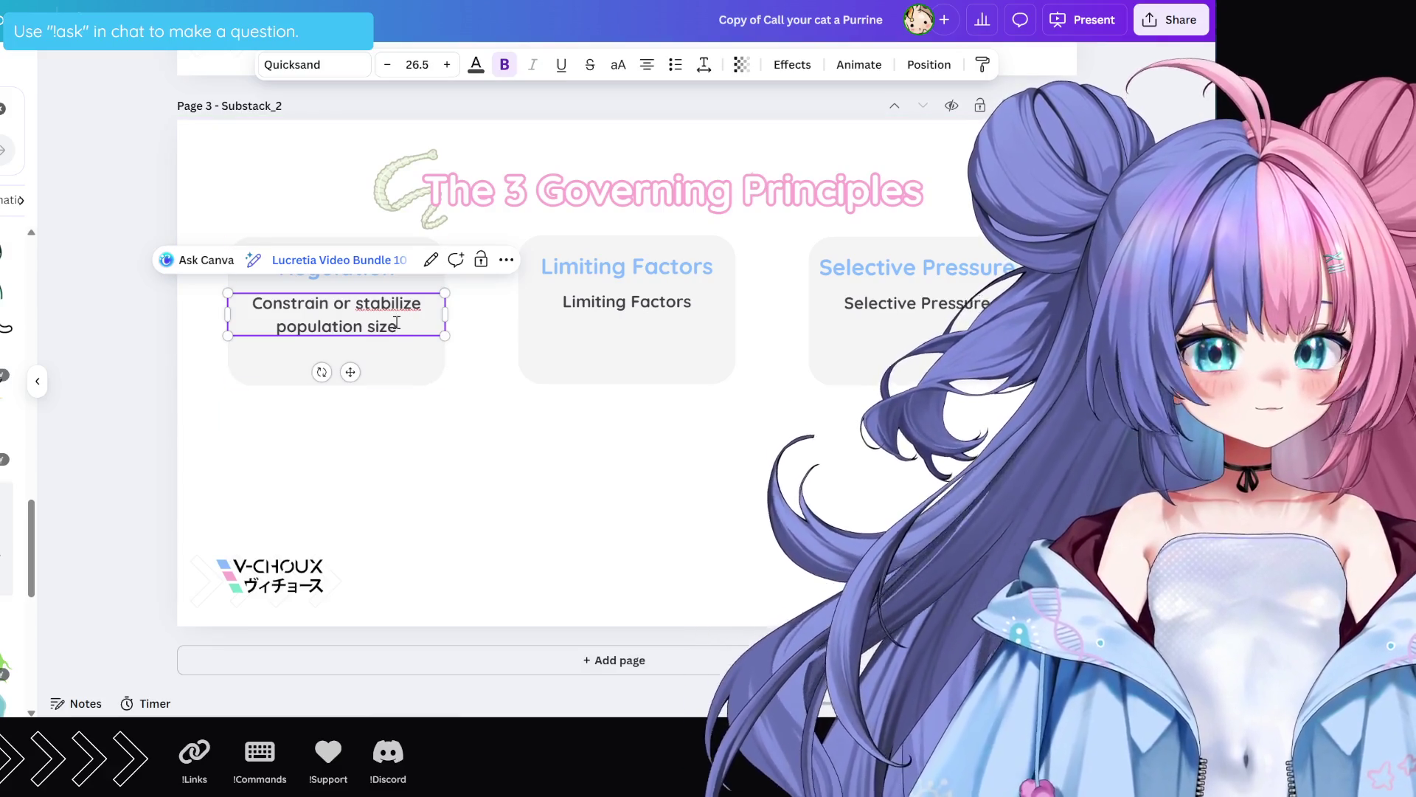
Step: Add a copy below the Regulation description holding only the Top-Down Control paragraph
key(Escape)
click(481, 260)
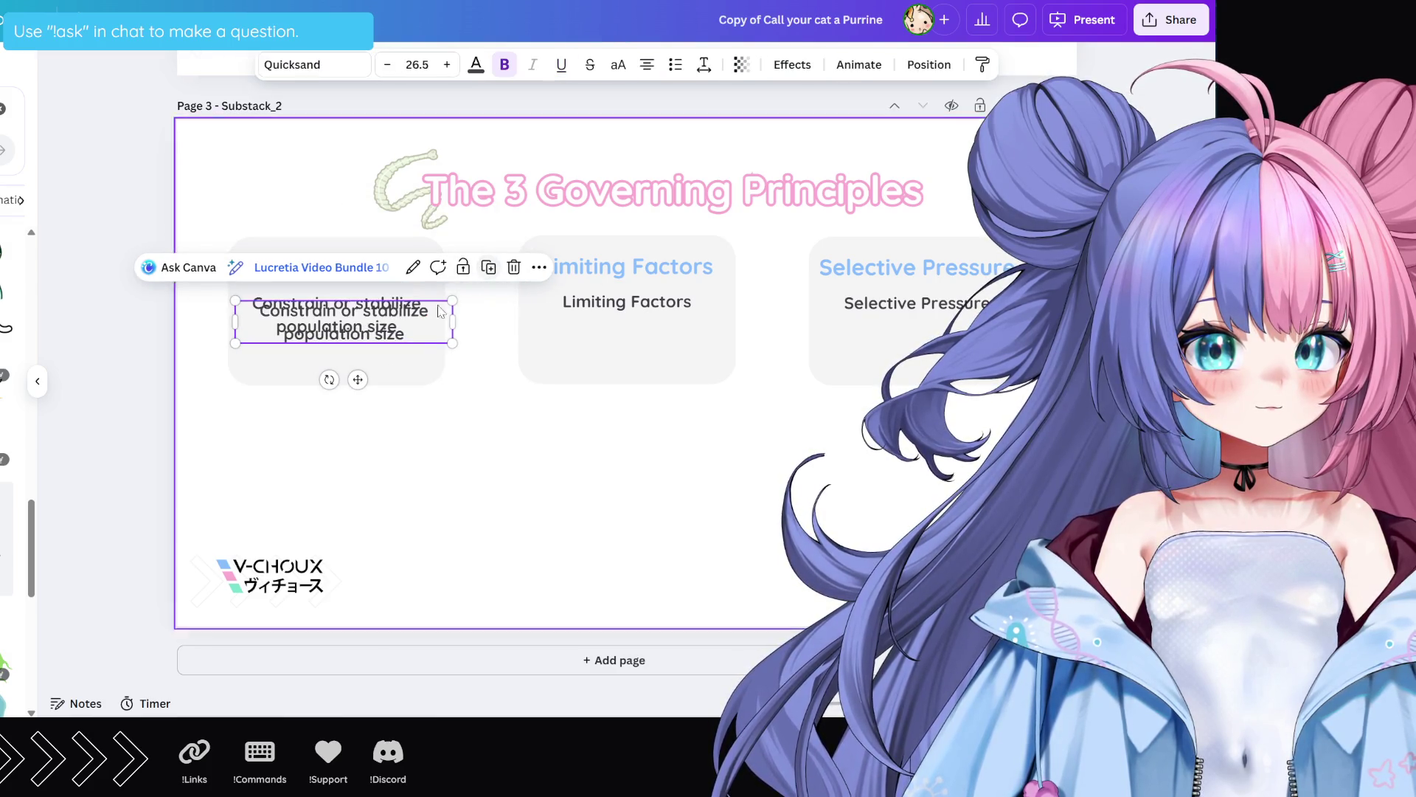
drag(384, 325, 387, 394)
double_click(369, 395)
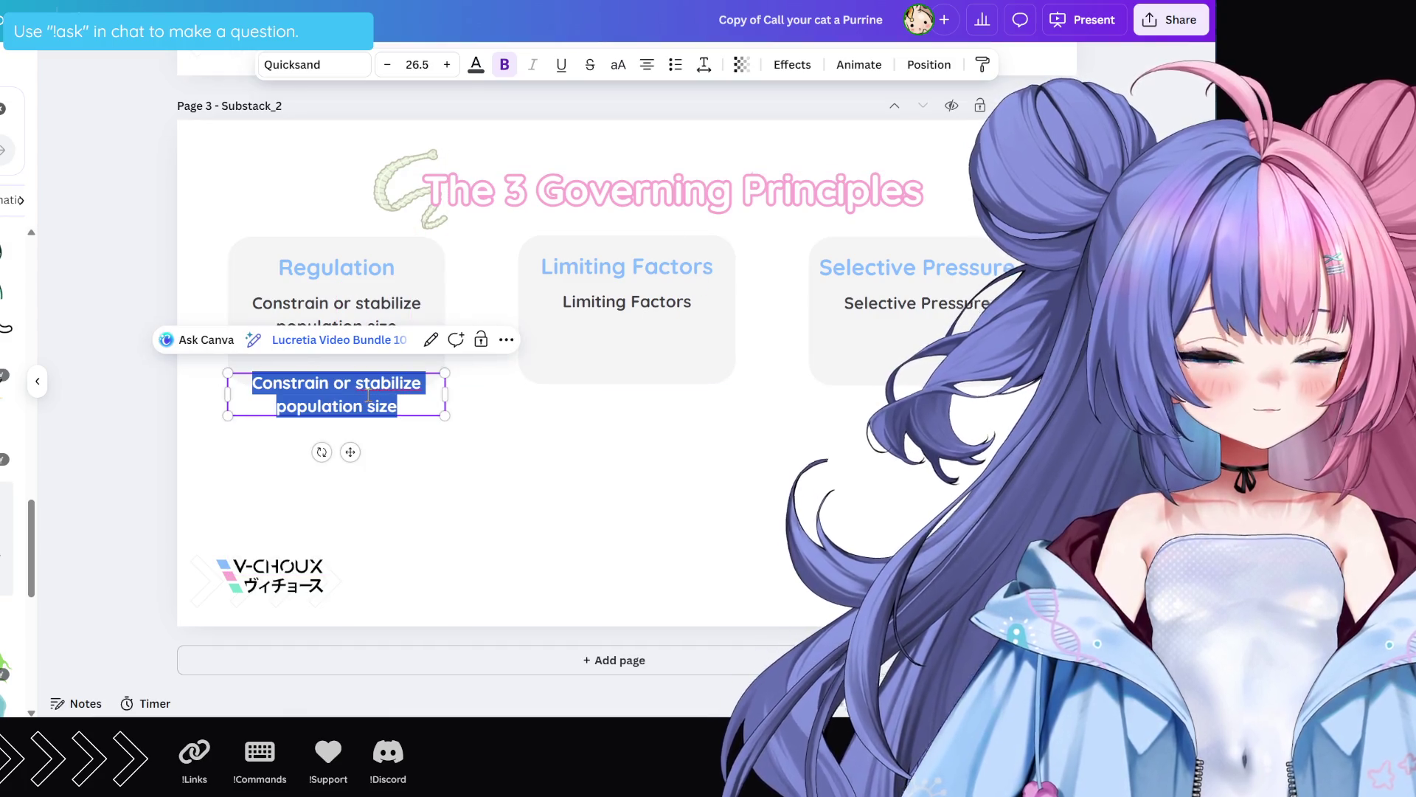
key(ctrl+v)
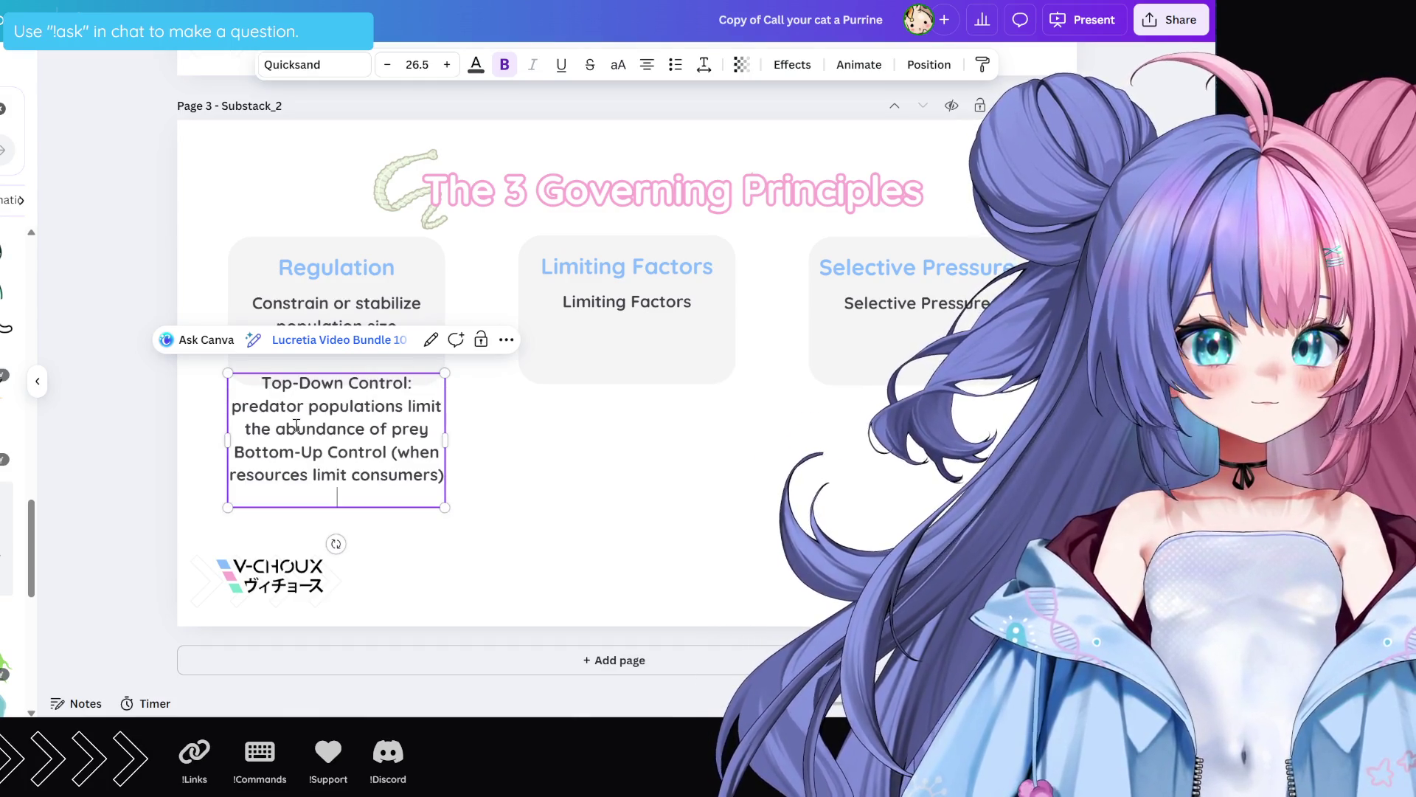
mouse_move(234, 452)
mouse_down()
mouse_move(374, 465)
mouse_move(277, 429)
mouse_move(441, 476)
mouse_up()
key(ctrl+c)
click(279, 441)
key(BackSpace)
key(BackSpace)
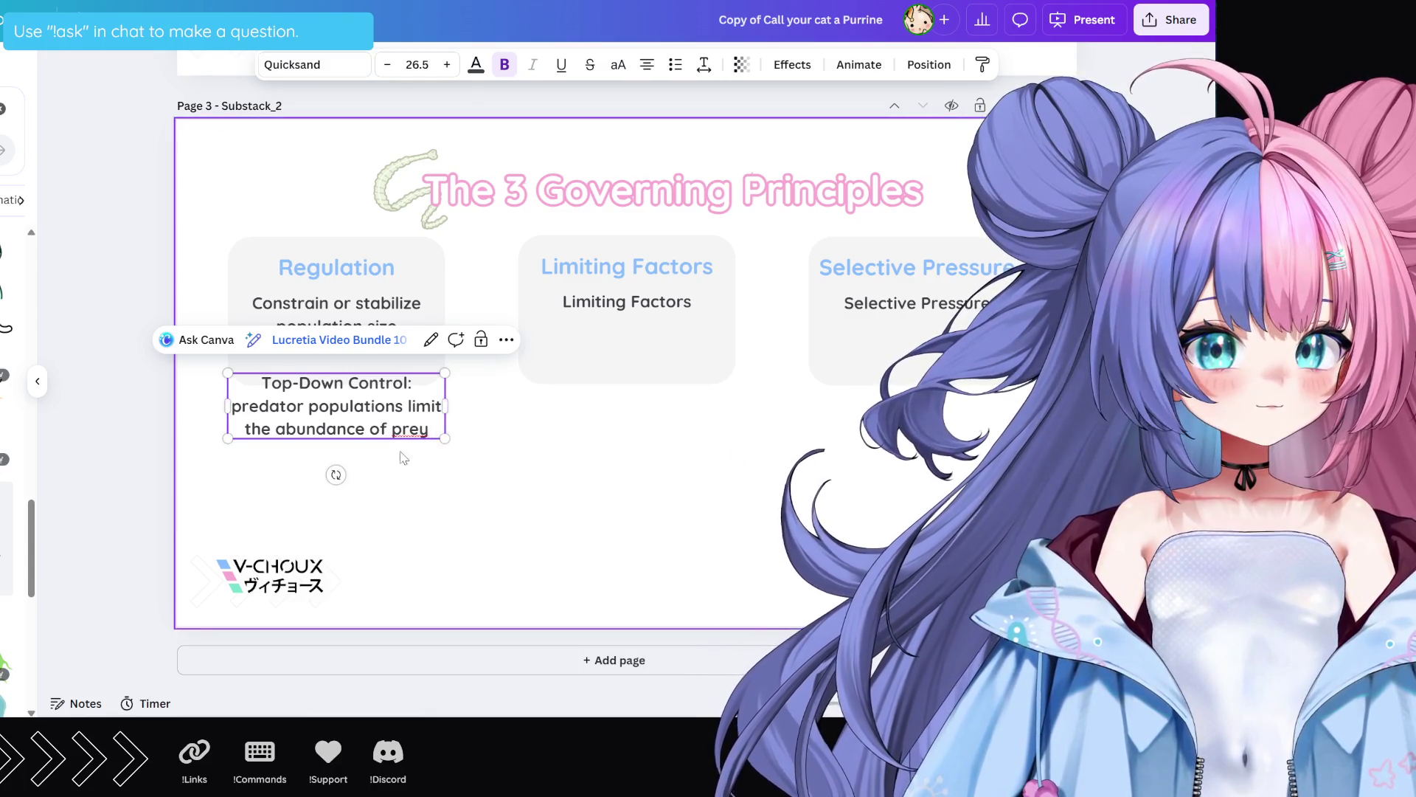
key(Escape)
Step: Duplicate the Top-Down box and fill the copy below with the Bottom-Up Control sentence
key(ctrl+d)
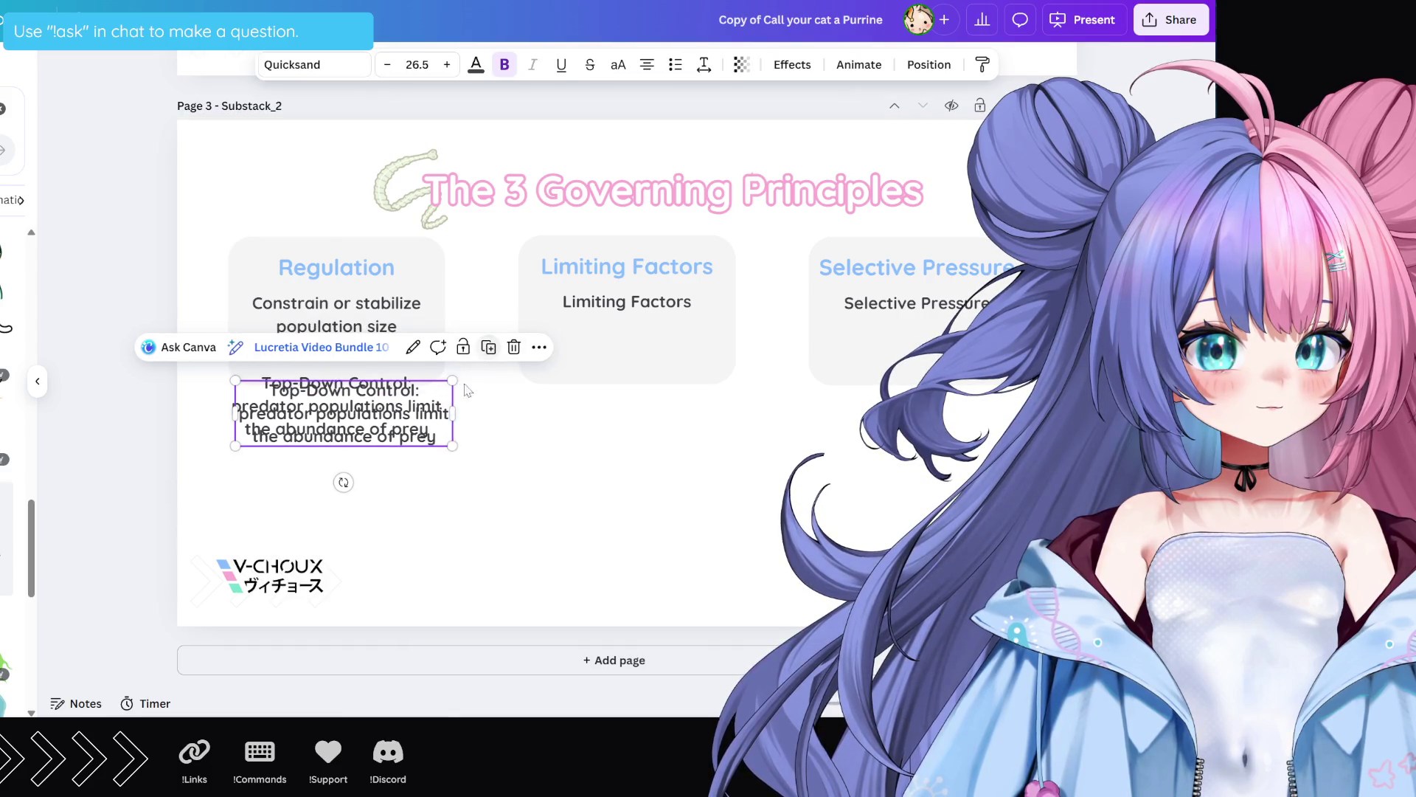
drag(392, 415, 389, 496)
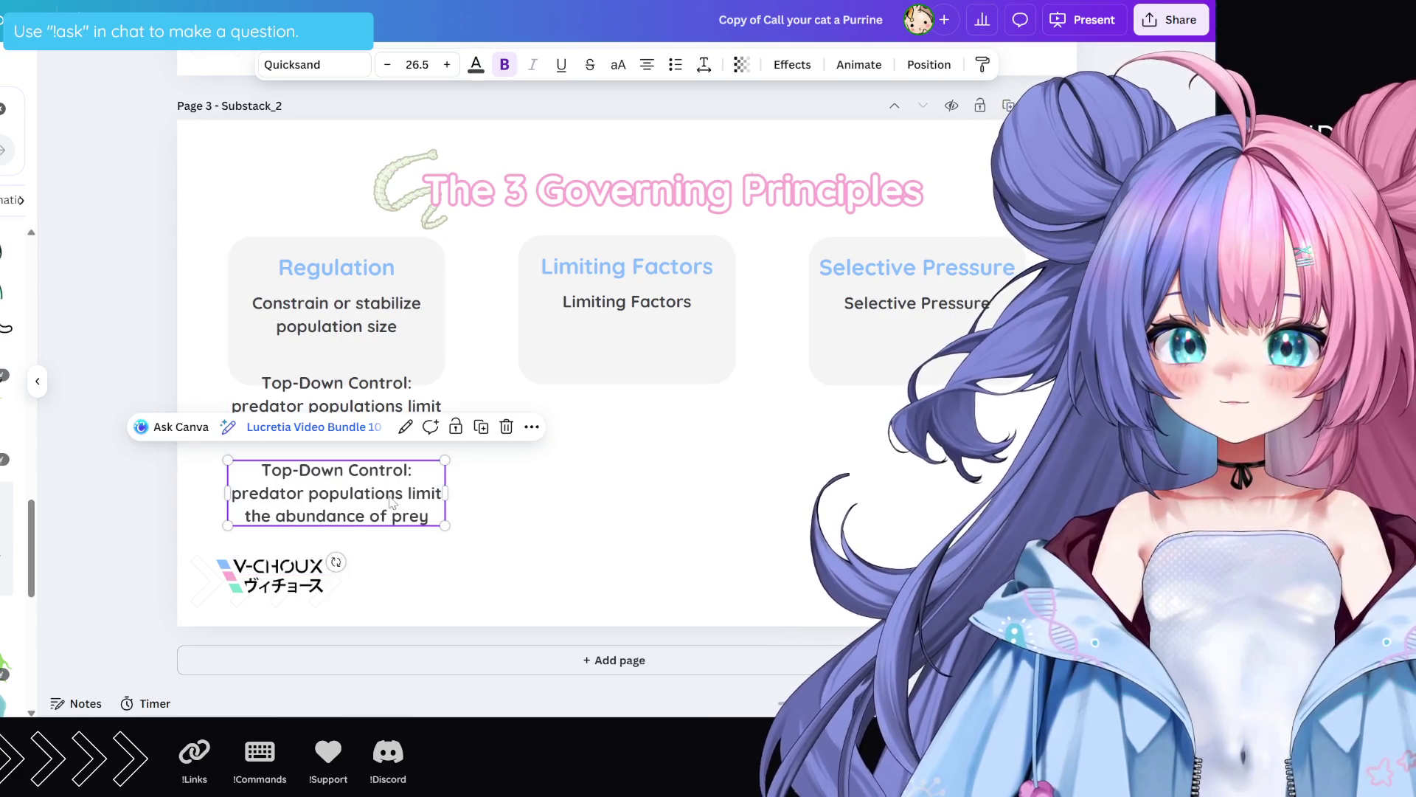
double_click(372, 496)
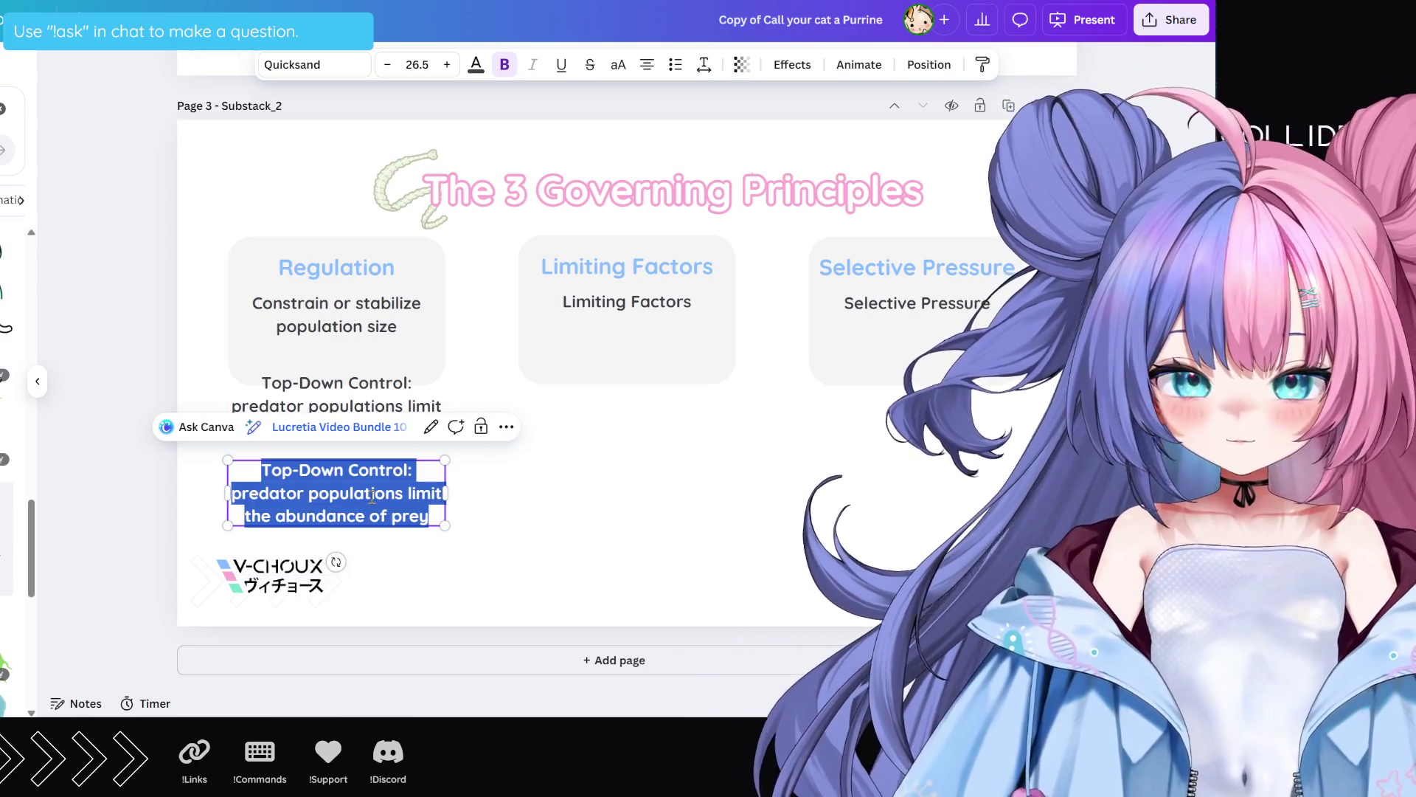
key(ctrl+v)
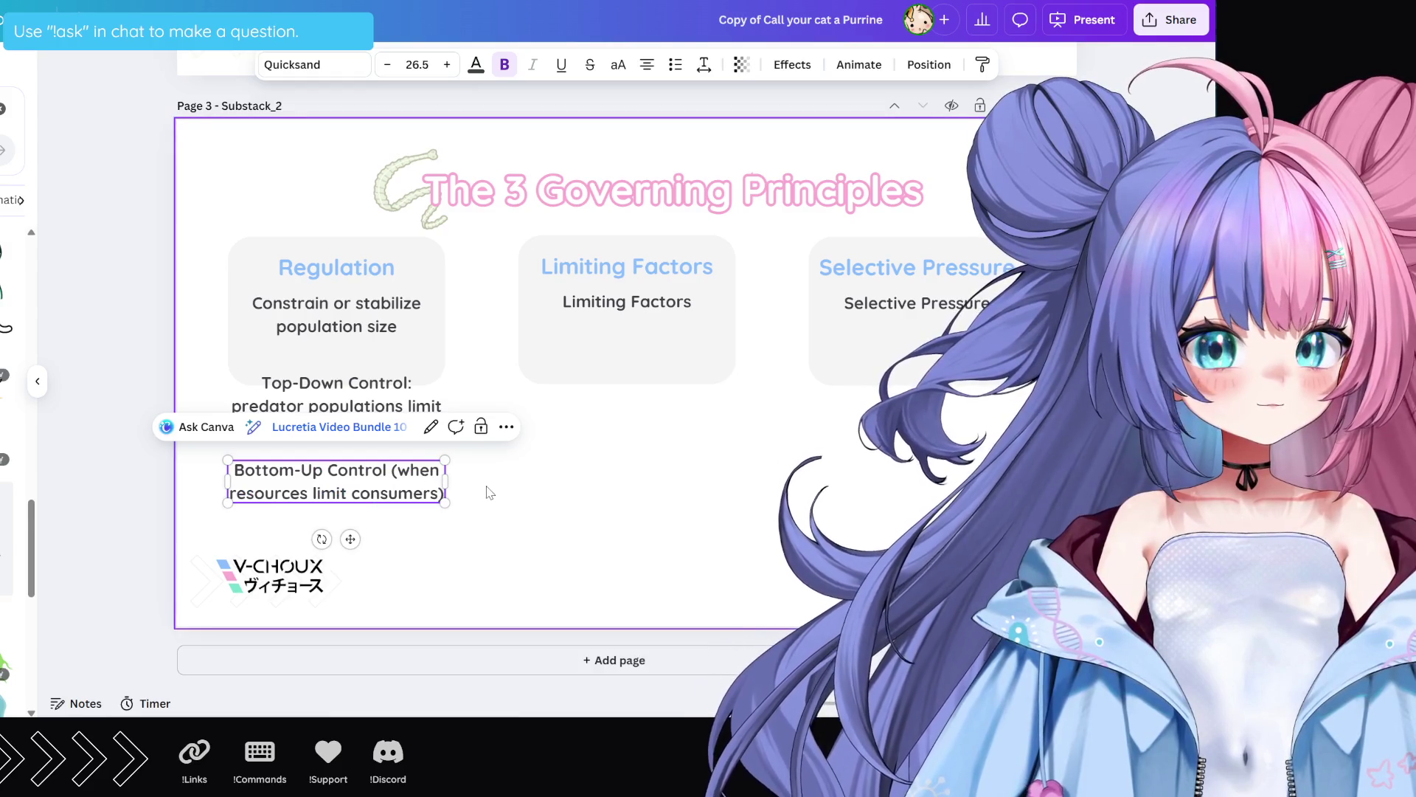
click(489, 493)
Step: Nudge the Top-Down and Bottom-Up text boxes so they stack neatly under the description
click(325, 404)
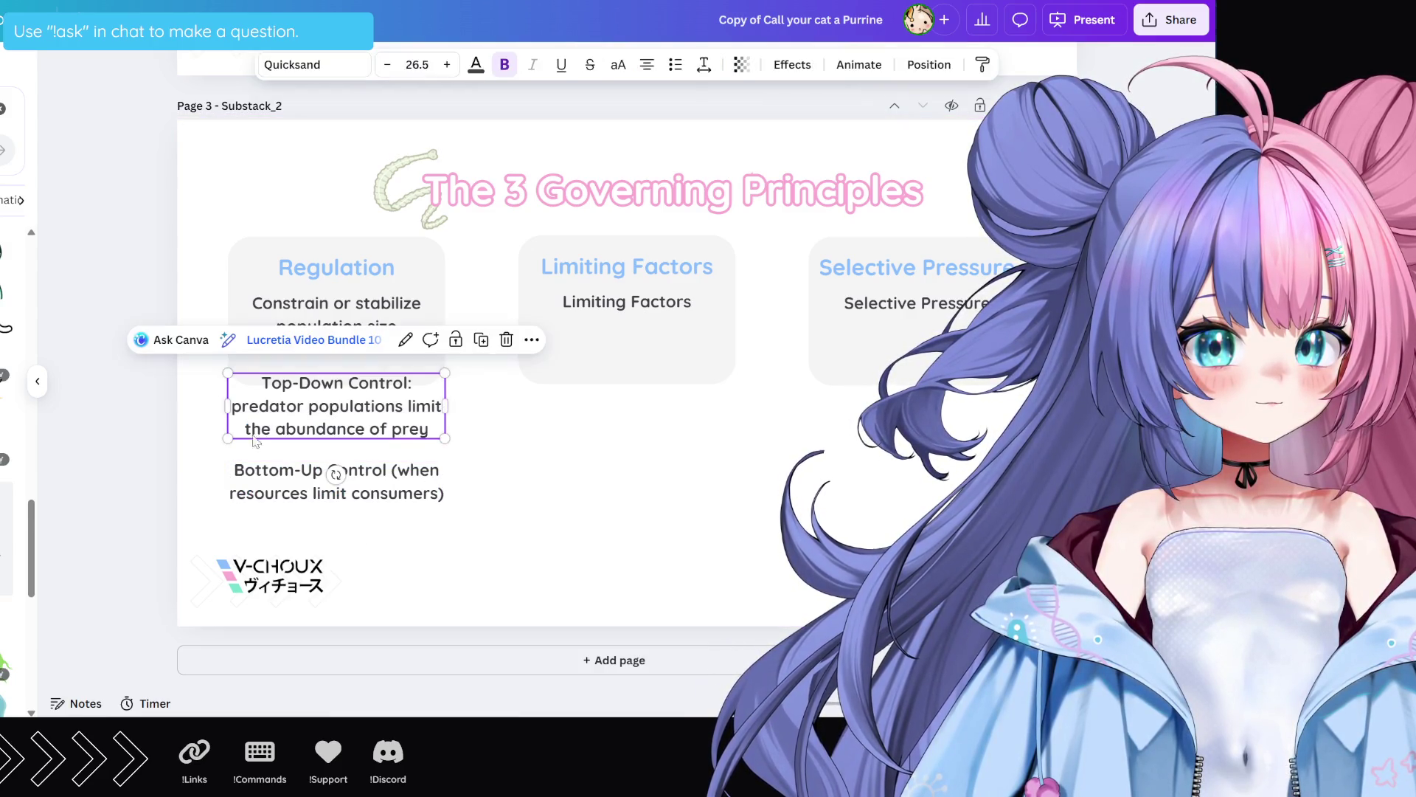
key(Up)
key(Up)
key(Up)
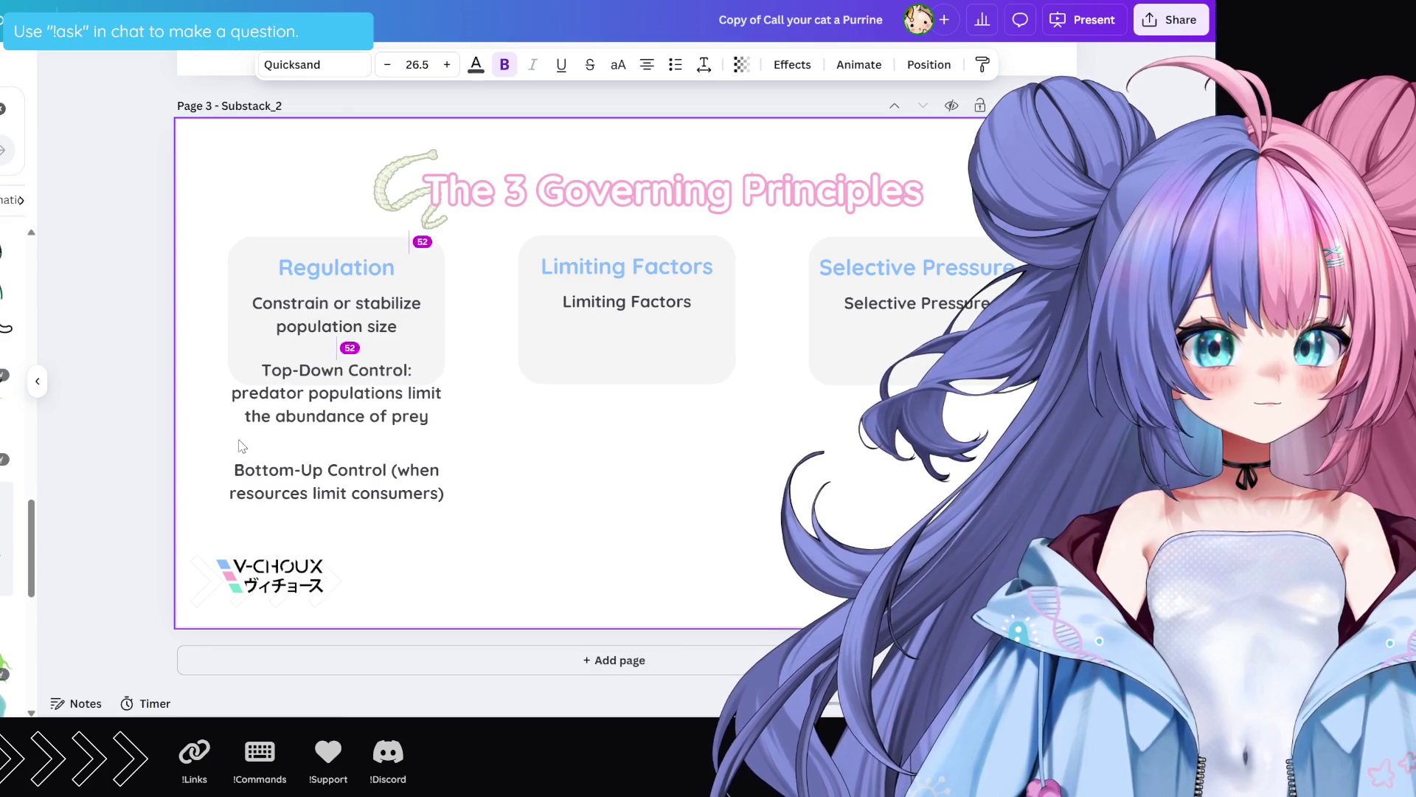
key(Up)
key(Up)
key(Up)
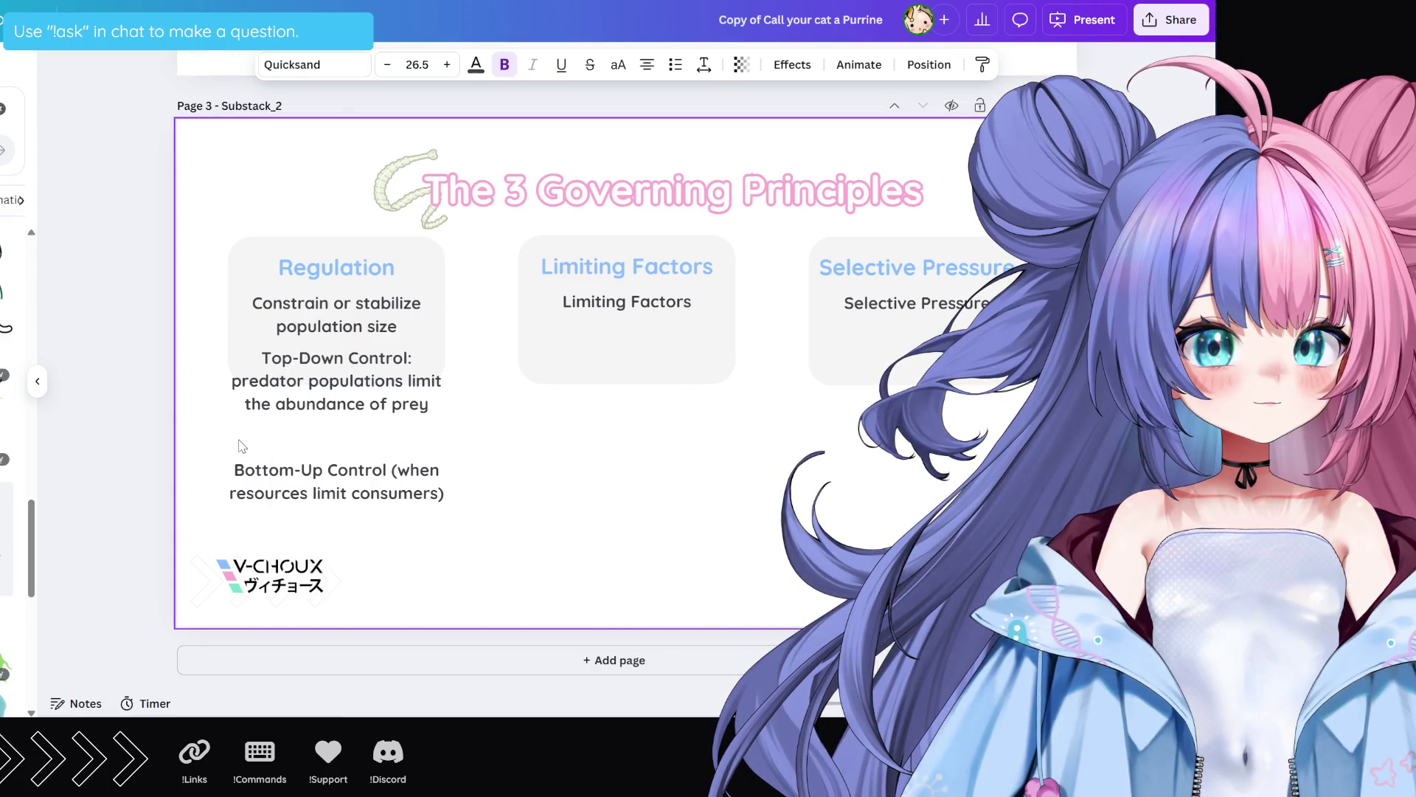
click(343, 493)
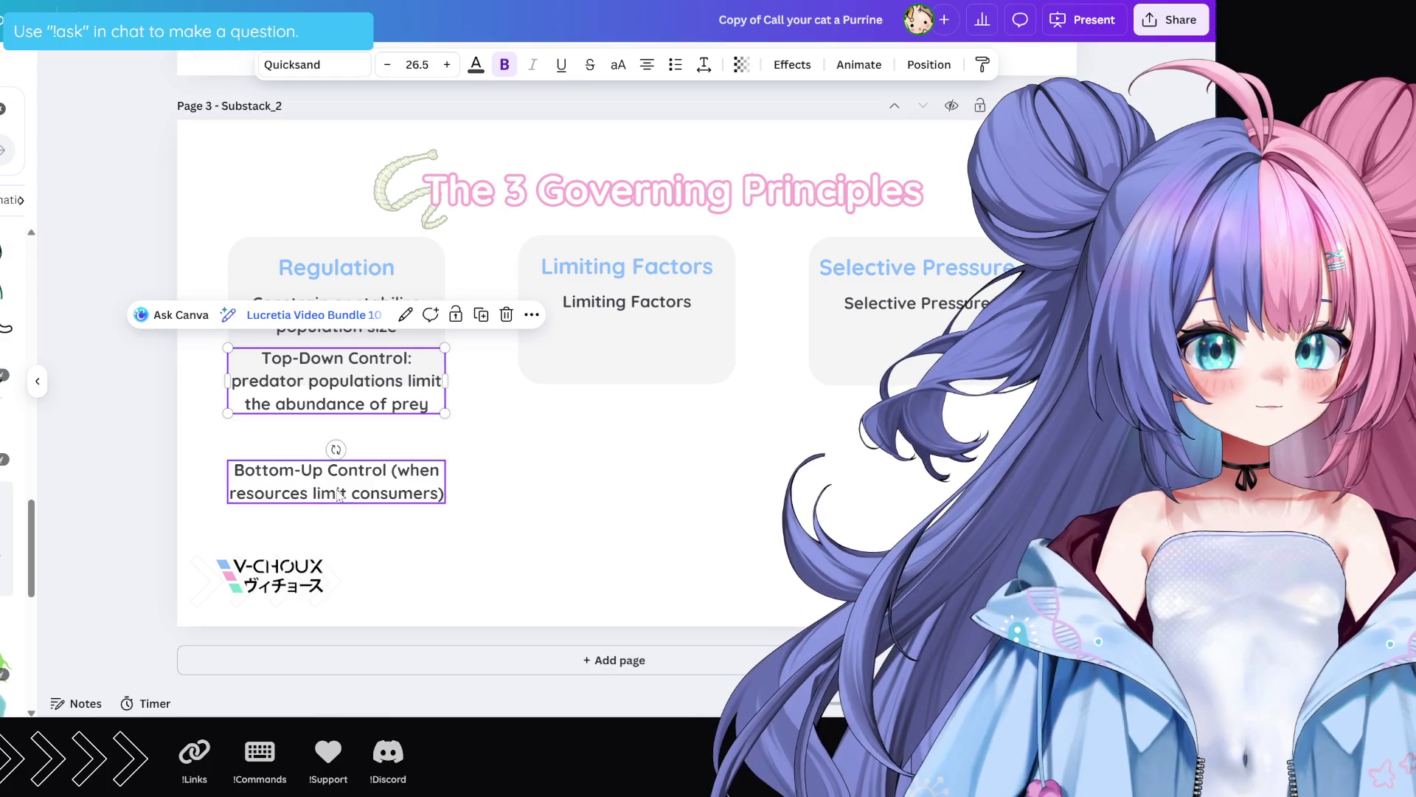
key(Up)
key(Up)
key(Up)
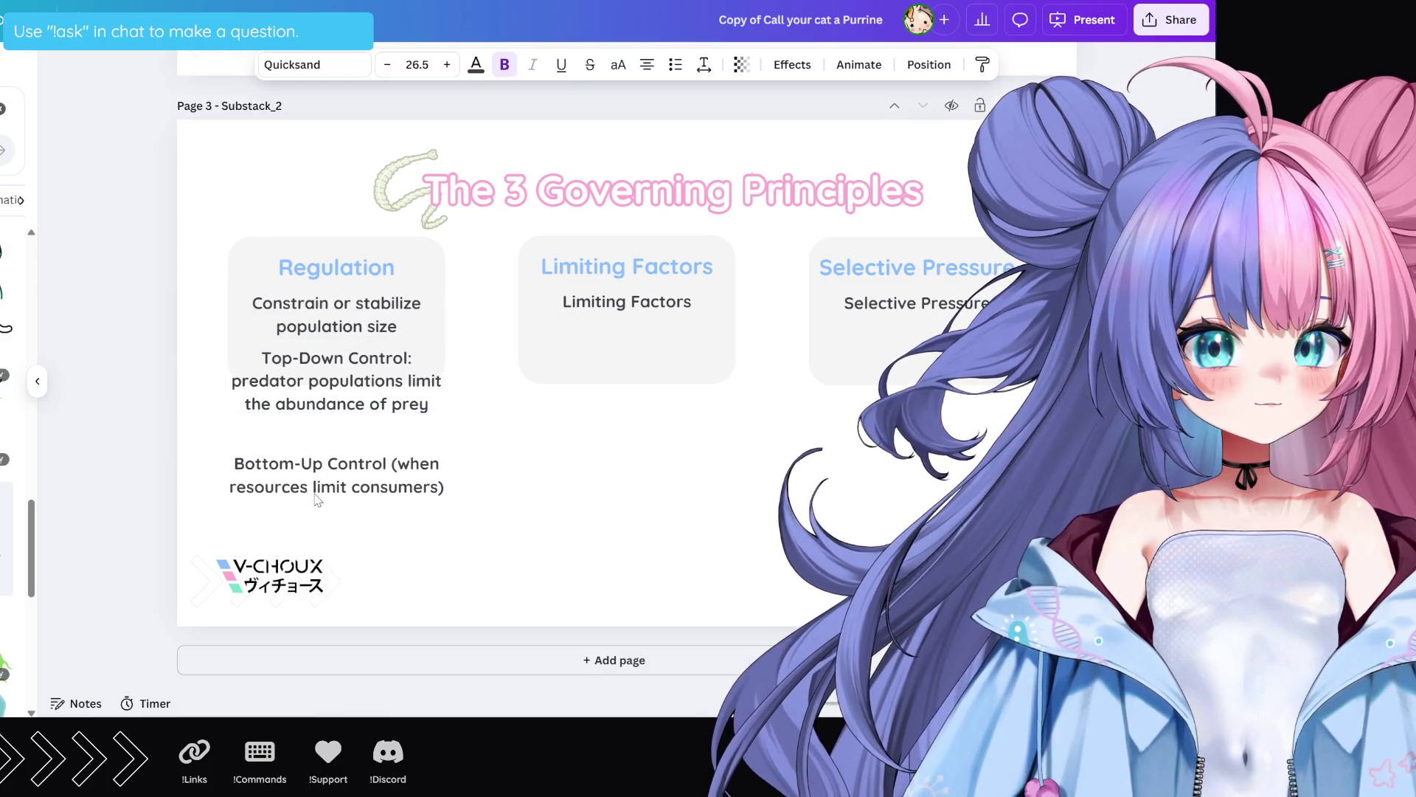
key(Up)
key(Up)
key(Up)
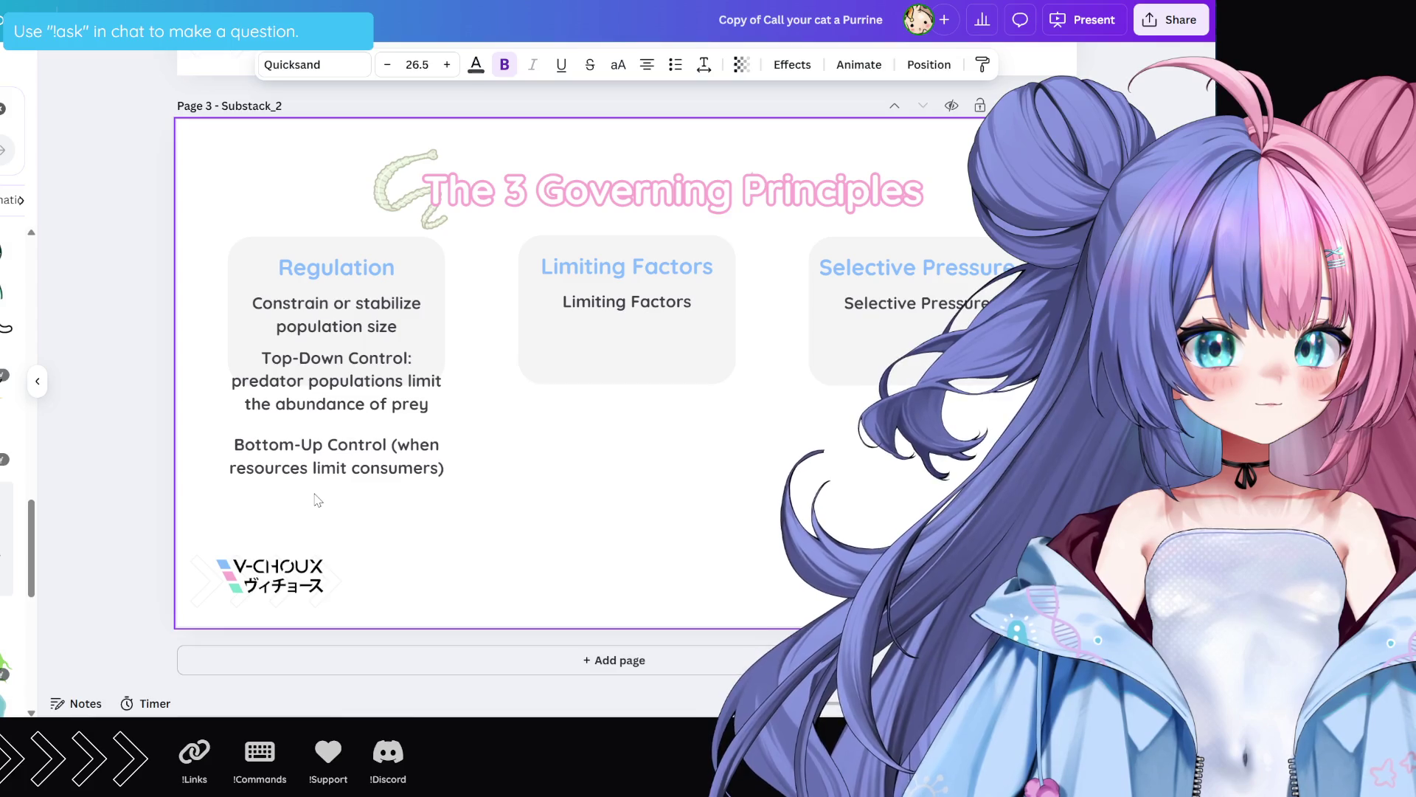
key(Up)
key(Up)
key(Up)
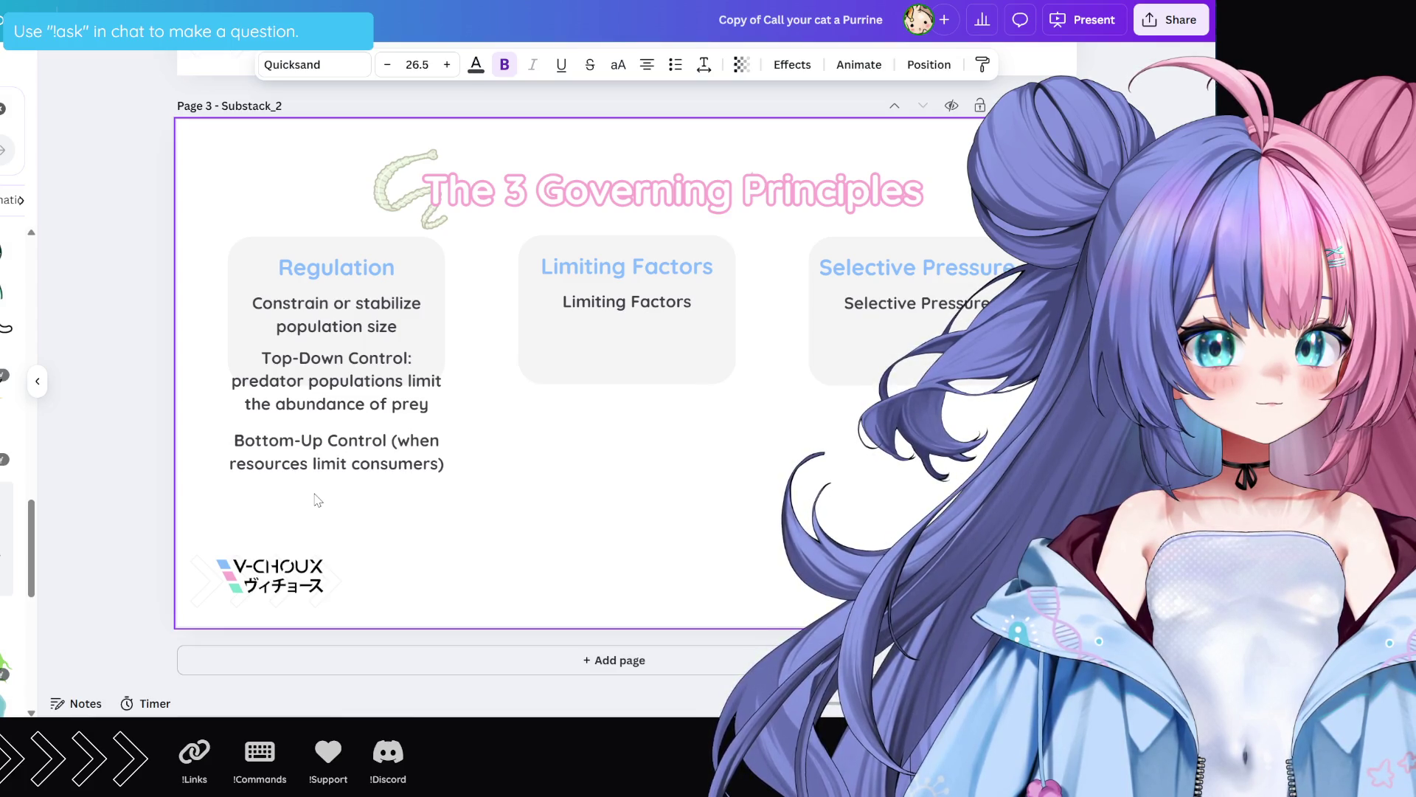
drag(324, 453, 324, 499)
click(360, 363)
drag(348, 392, 347, 392)
click(349, 508)
drag(349, 507, 348, 455)
click(351, 406)
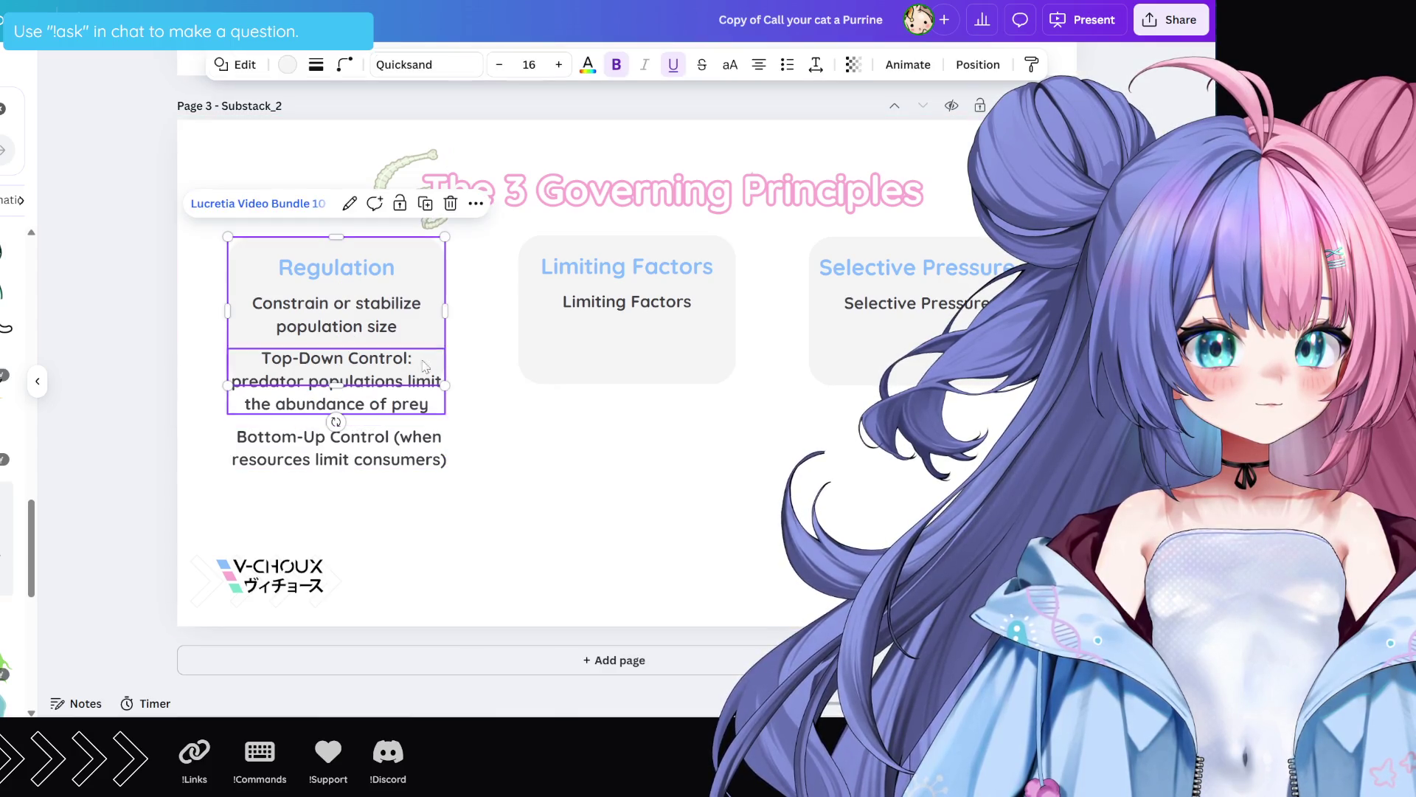
Step: Lengthen the Regulation card and reword the line to 'Bottom-Up Control: when resources limit consumers'
drag(337, 384, 335, 502)
drag(334, 501, 335, 519)
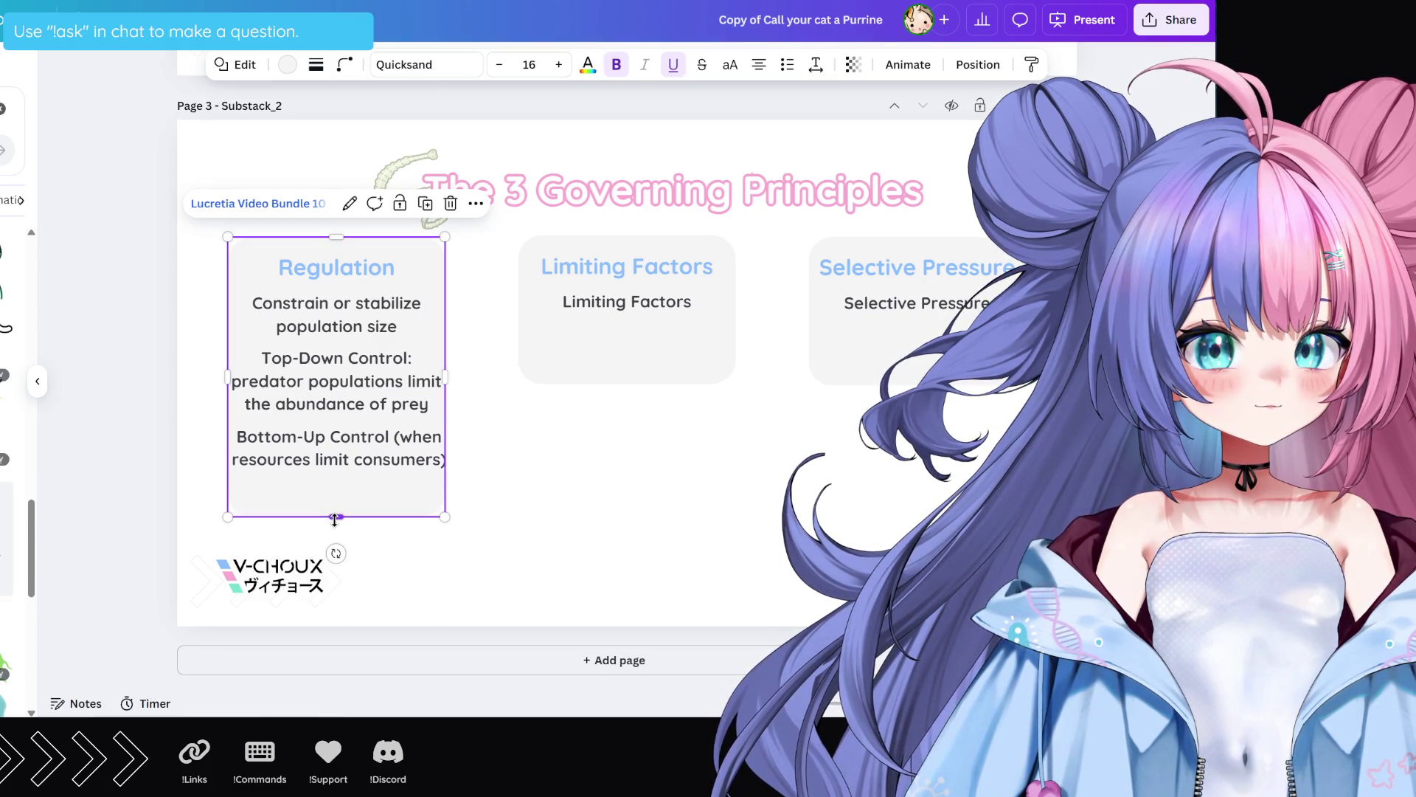
click(398, 440)
click(401, 438)
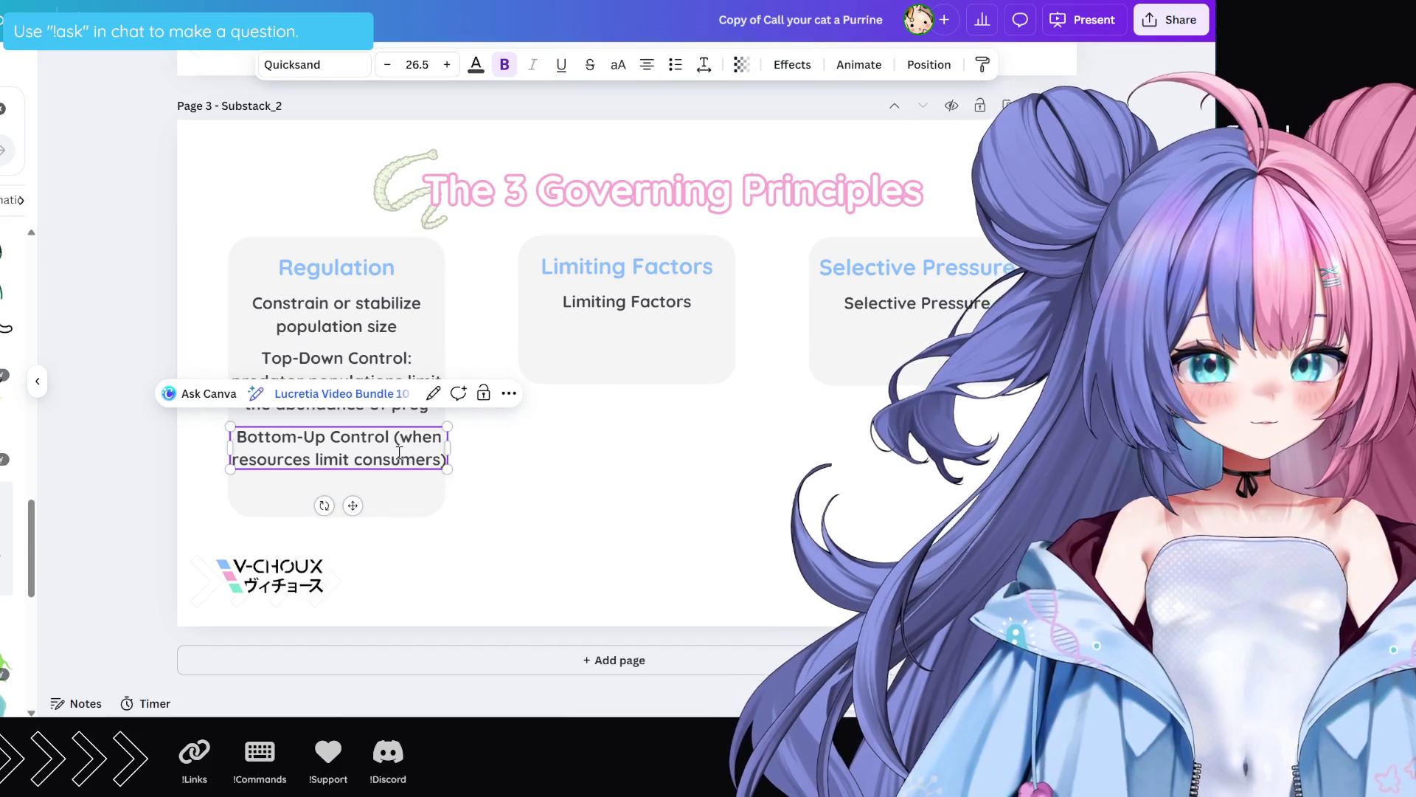
key(BackSpace)
key(BackSpace)
text(:)
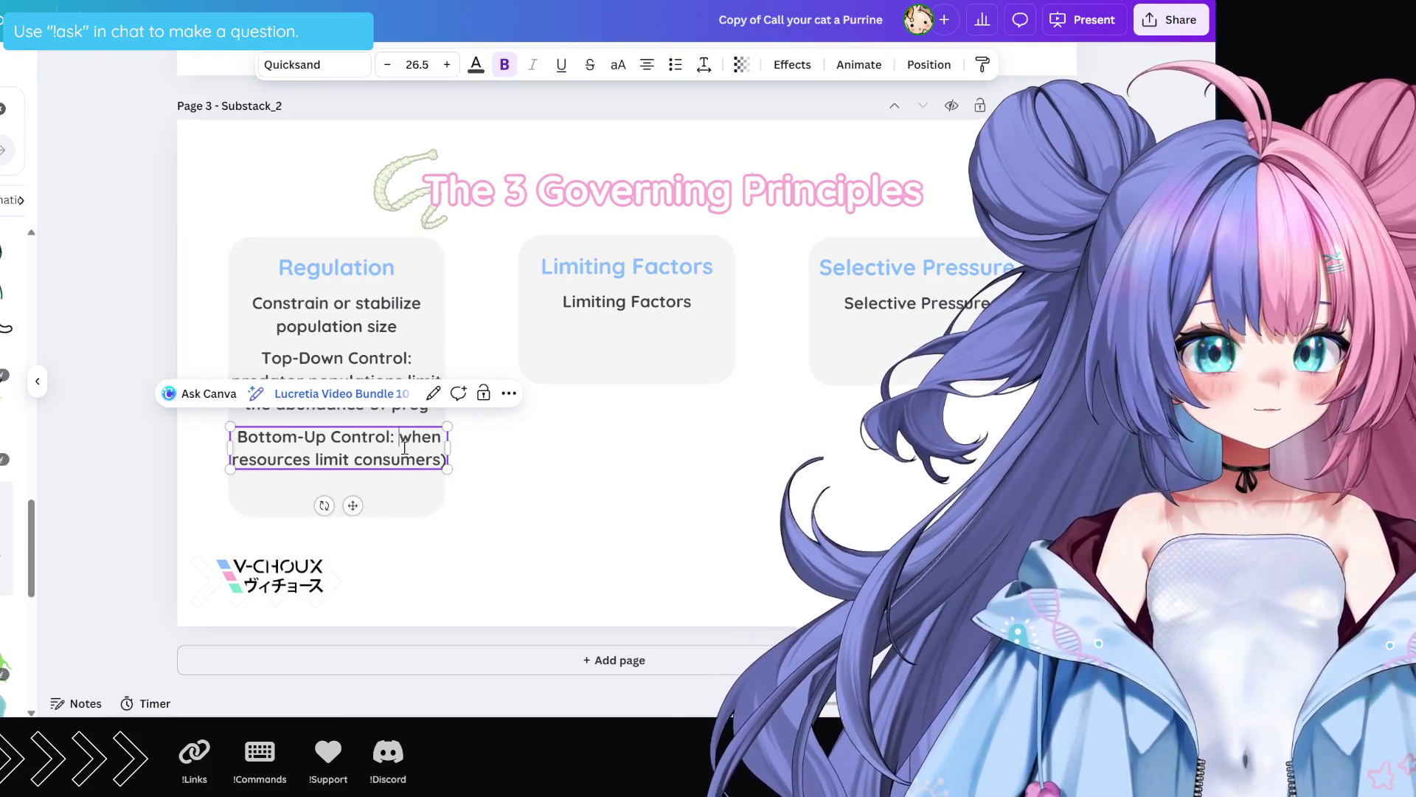
key(Return)
click(394, 482)
key(BackSpace)
Step: Break the Top-Down line after 'populations', move the Bottom-Up text below, and fit the card around everything
click(411, 357)
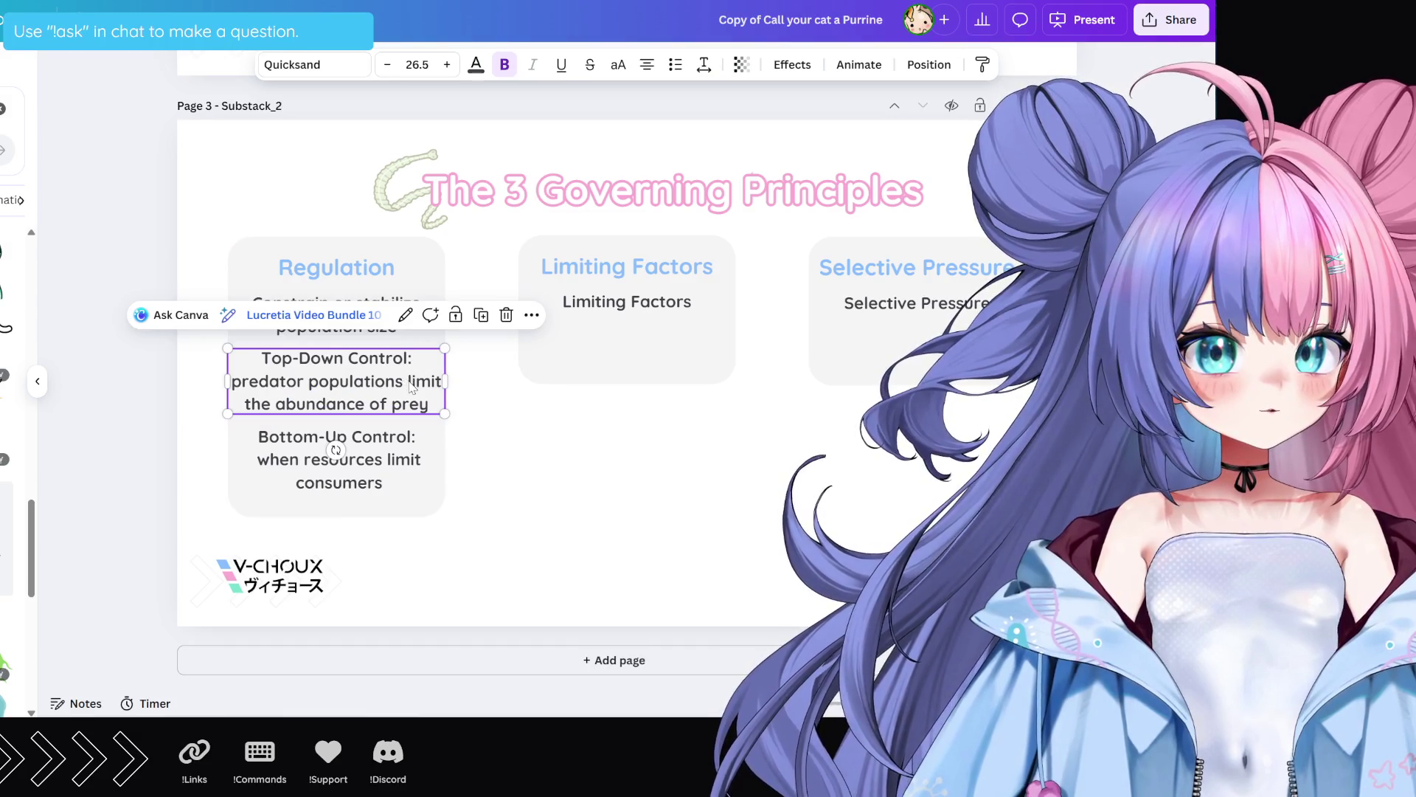
click(409, 384)
key(Return)
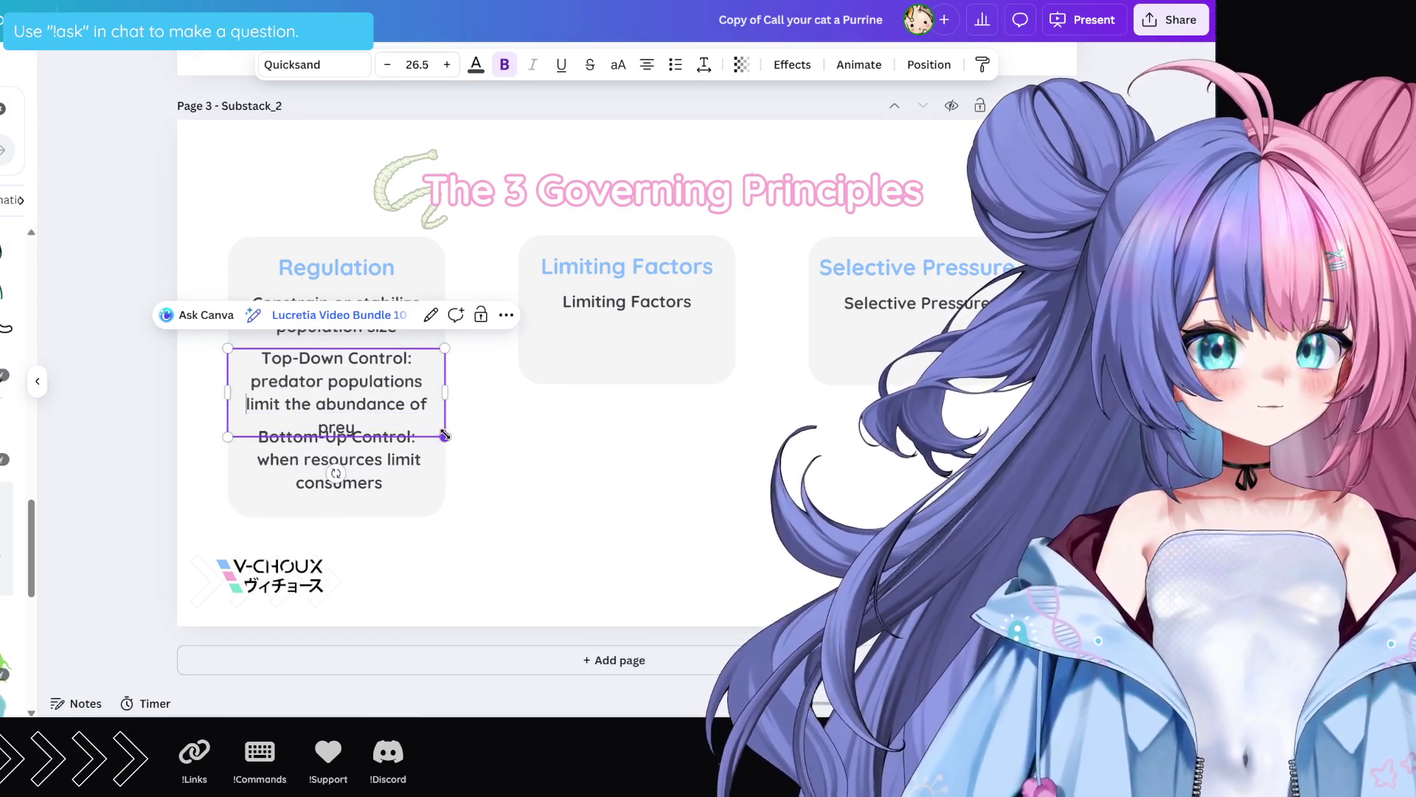
click(379, 452)
mouse_move(362, 464)
mouse_down()
mouse_move(362, 500)
mouse_move(335, 535)
mouse_up()
click(378, 440)
click(381, 469)
click(538, 493)
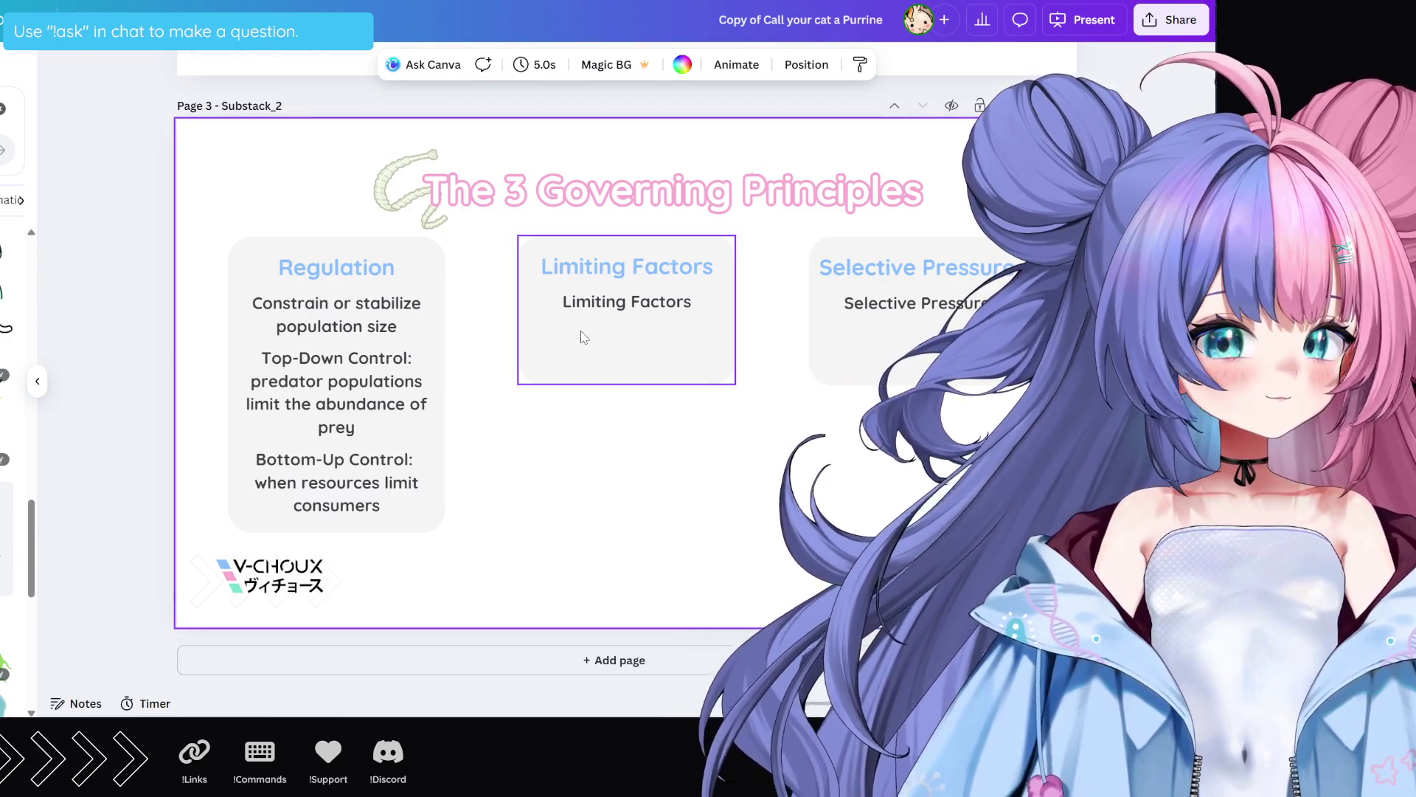
Step: Paste the long limiting-factors paragraph into the Limiting Factors description and recapitalize its opening words
click(584, 336)
click(628, 301)
text(Specific biotic and abiotic elements act as limiting factors—constraints on population growth, location, and abundance. Abiotic factors include light intensity, temperature, salinity, and nutrient availability. Biotic factors, which include competition, predation, and disease, operate as intrinsic restraints on species growth and interaction)
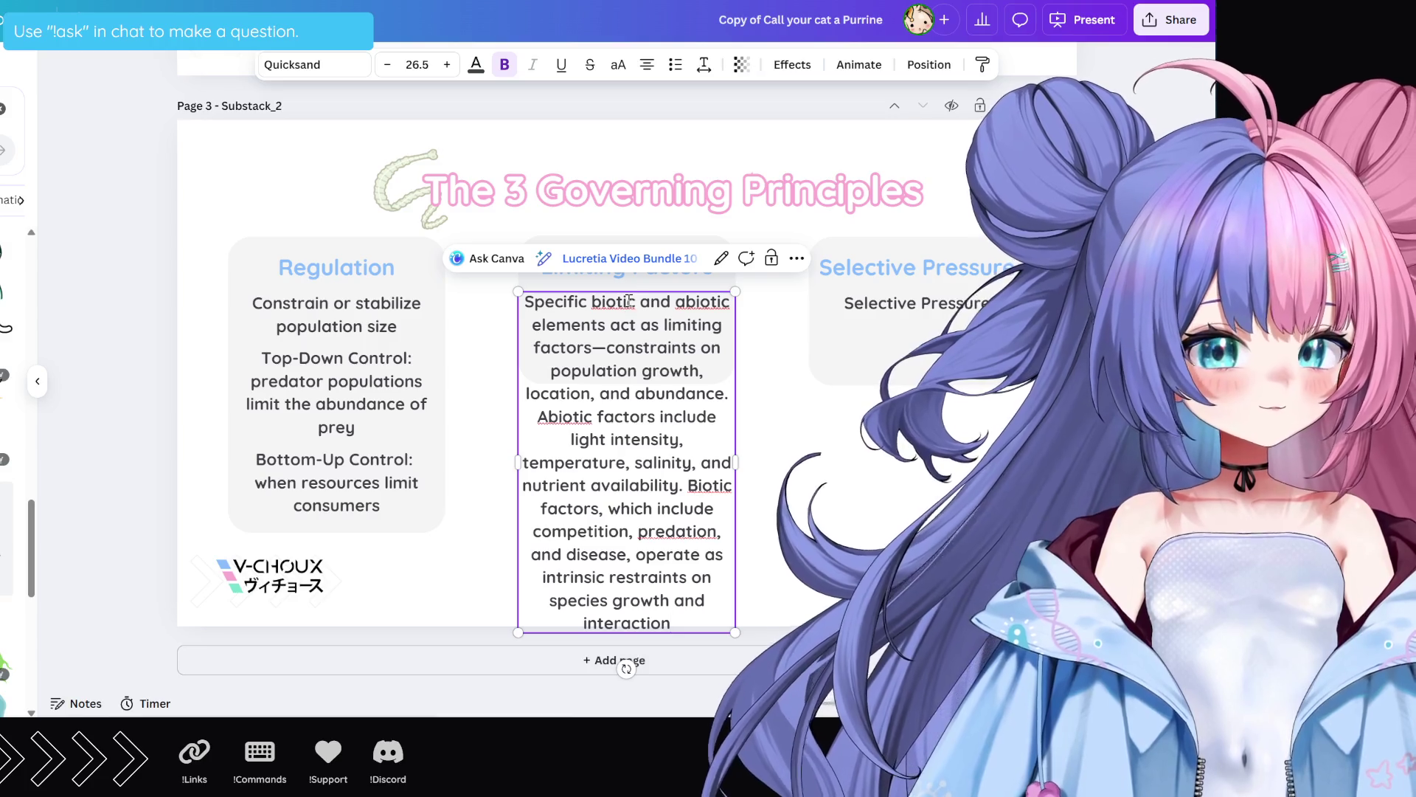
drag(601, 302, 501, 302)
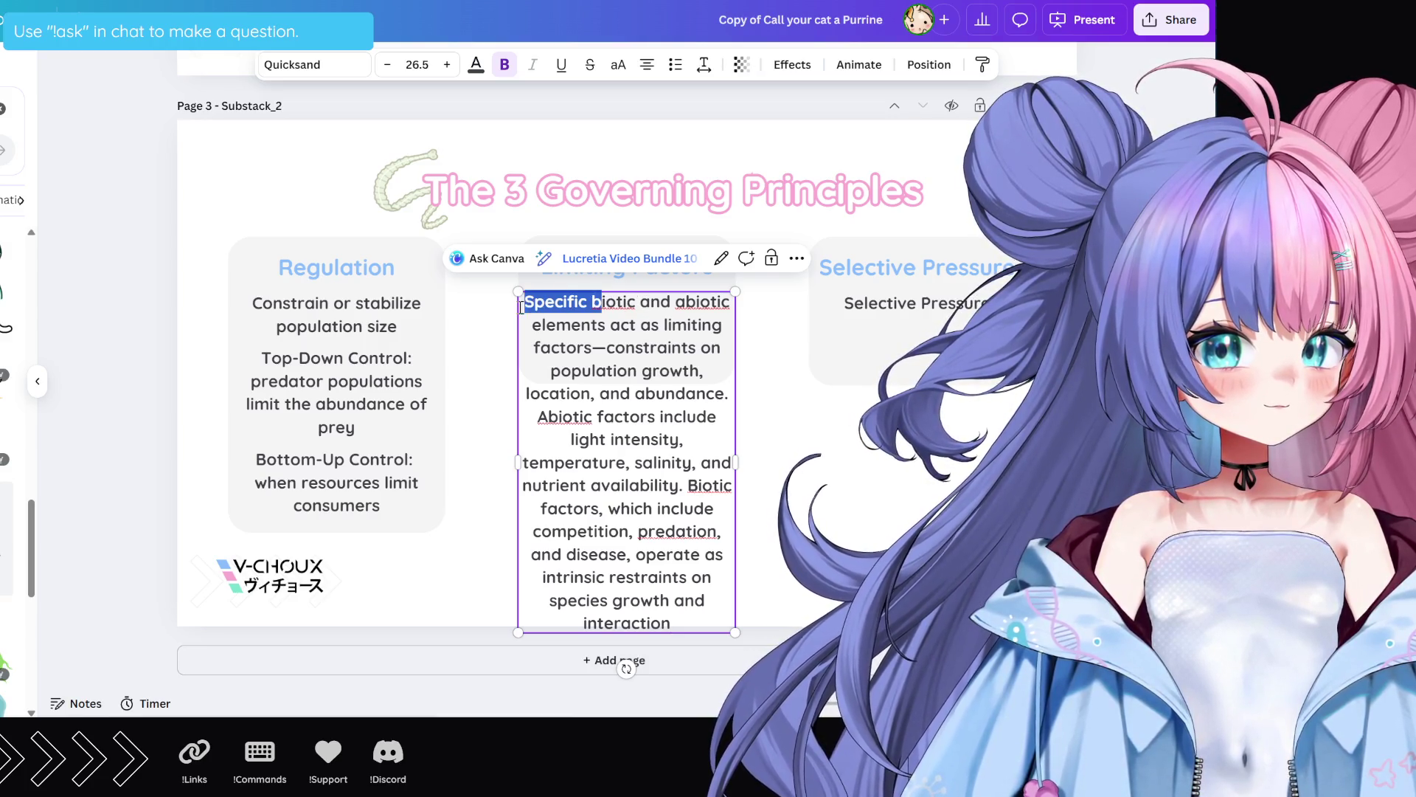
text(B)
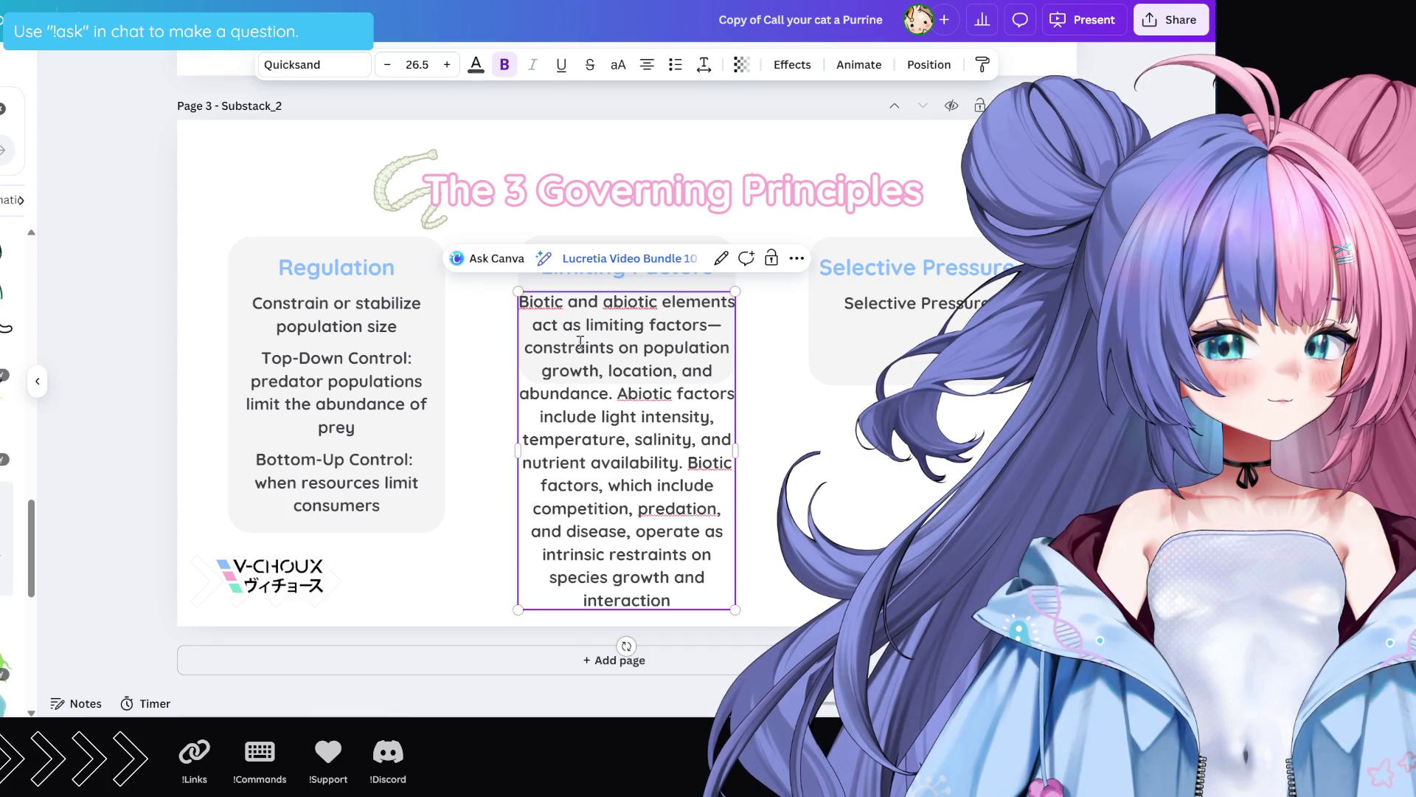
drag(672, 301, 516, 294)
click(548, 303)
text(Act as limiting factors—)
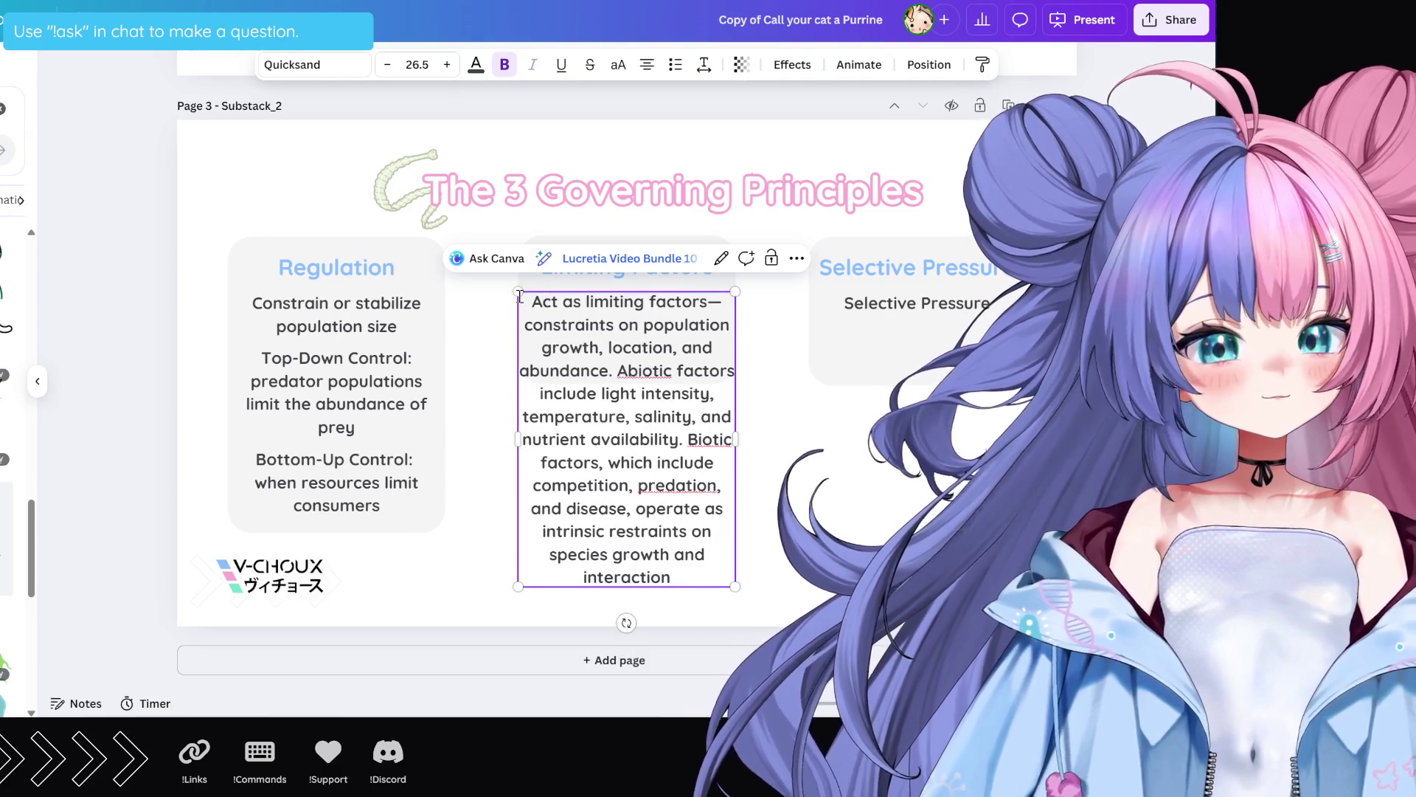
click(730, 326)
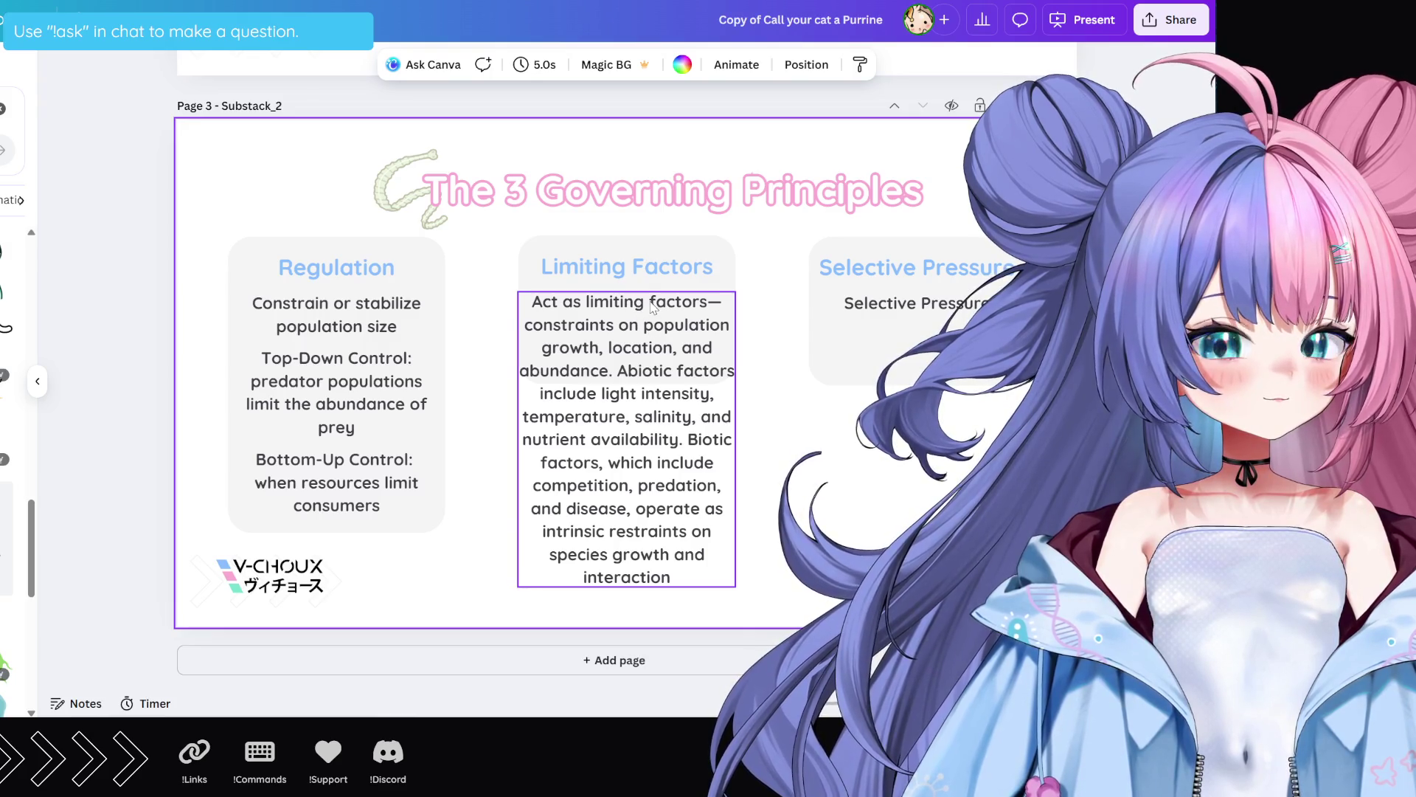
Step: Trim the text to 'Act as constraints on population growth, location, and abundance.'
drag(616, 297, 671, 301)
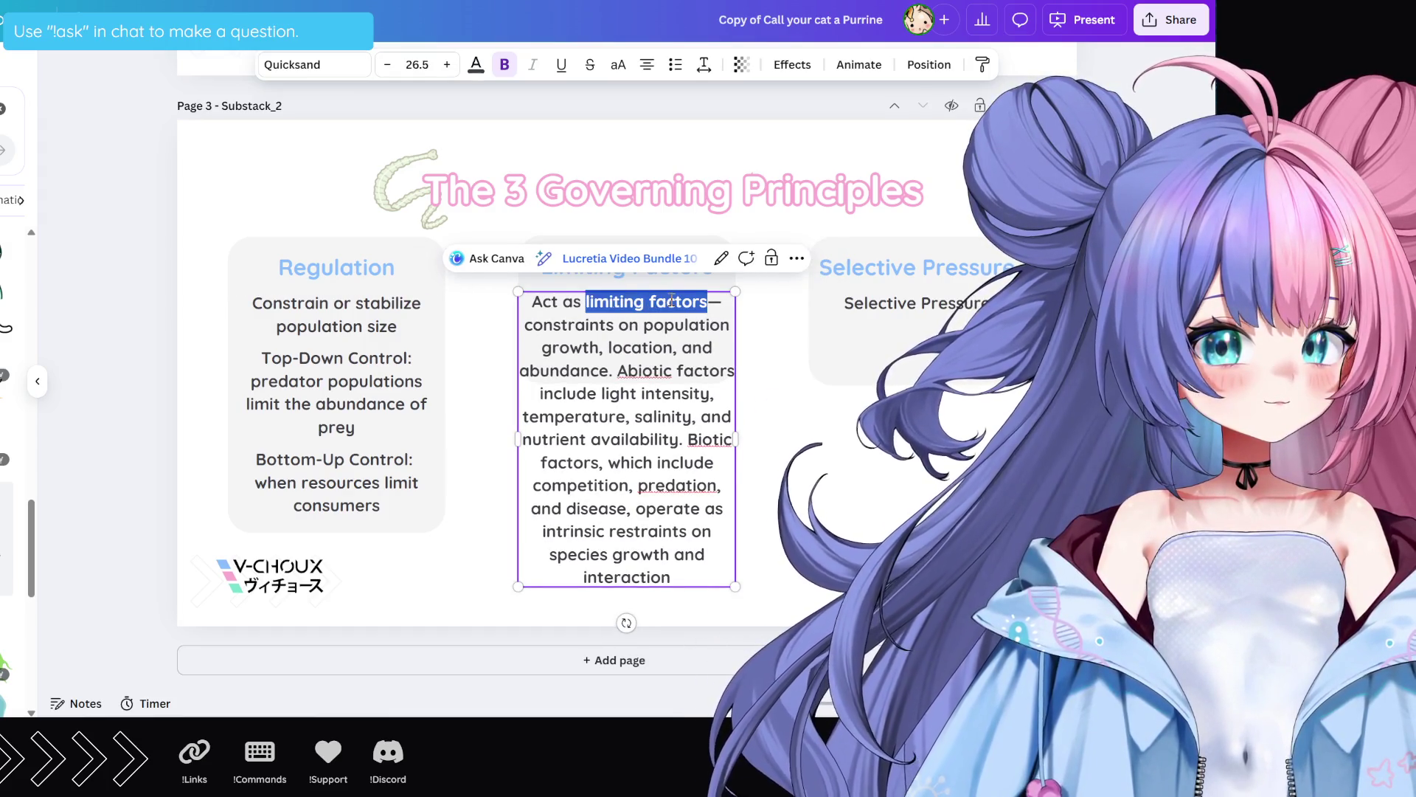
key(BackSpace)
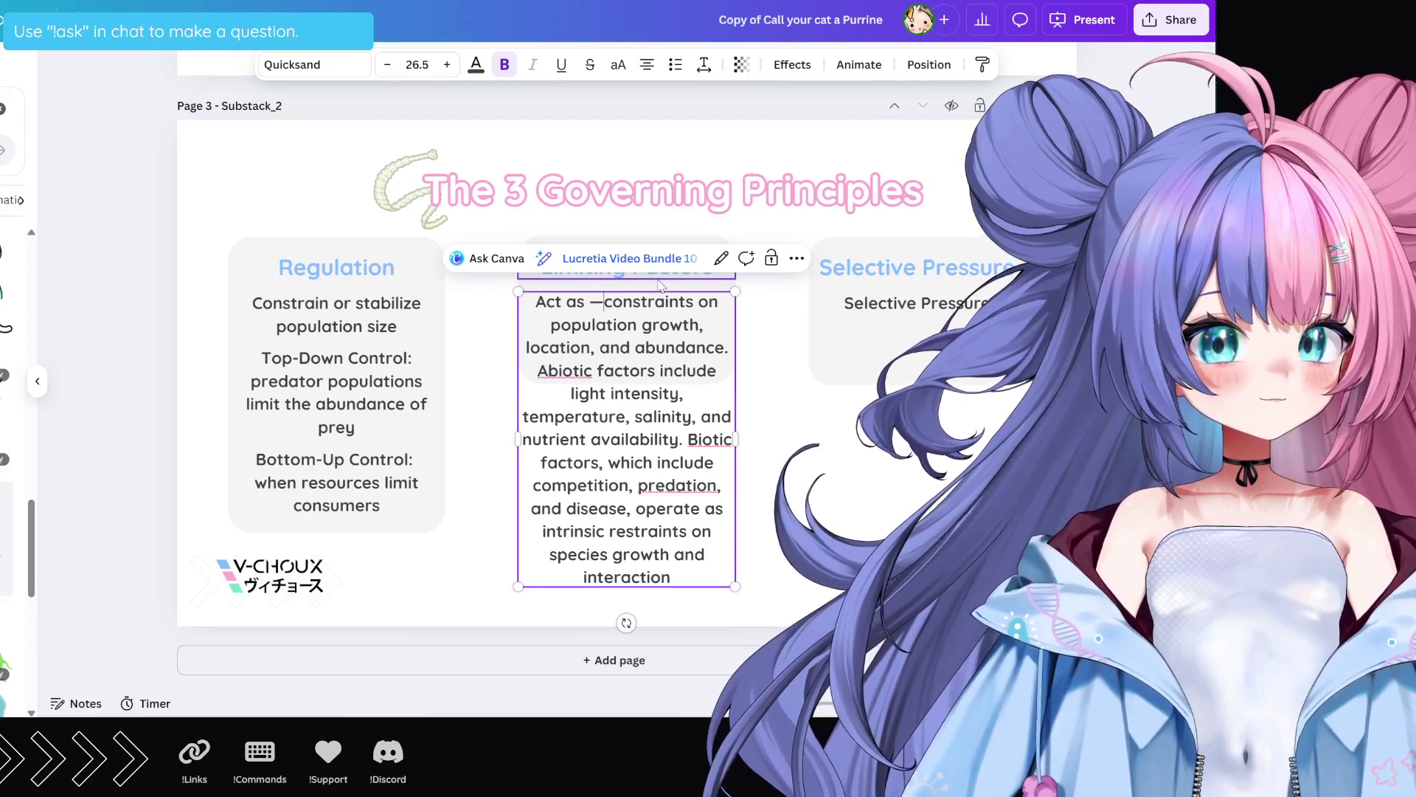
key(BackSpace)
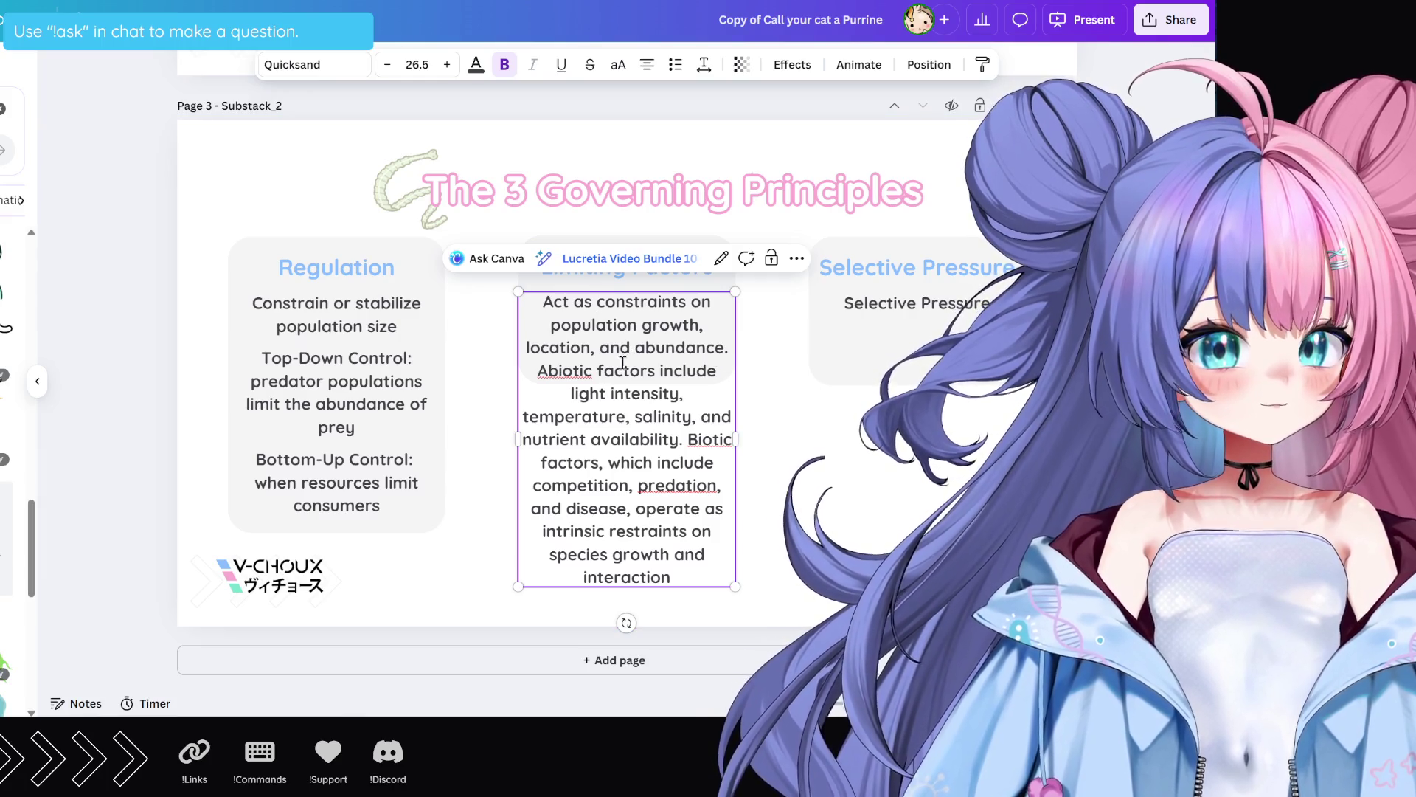
mouse_move(573, 371)
mouse_down()
mouse_move(623, 417)
mouse_move(669, 574)
mouse_up()
key(ctrl+c)
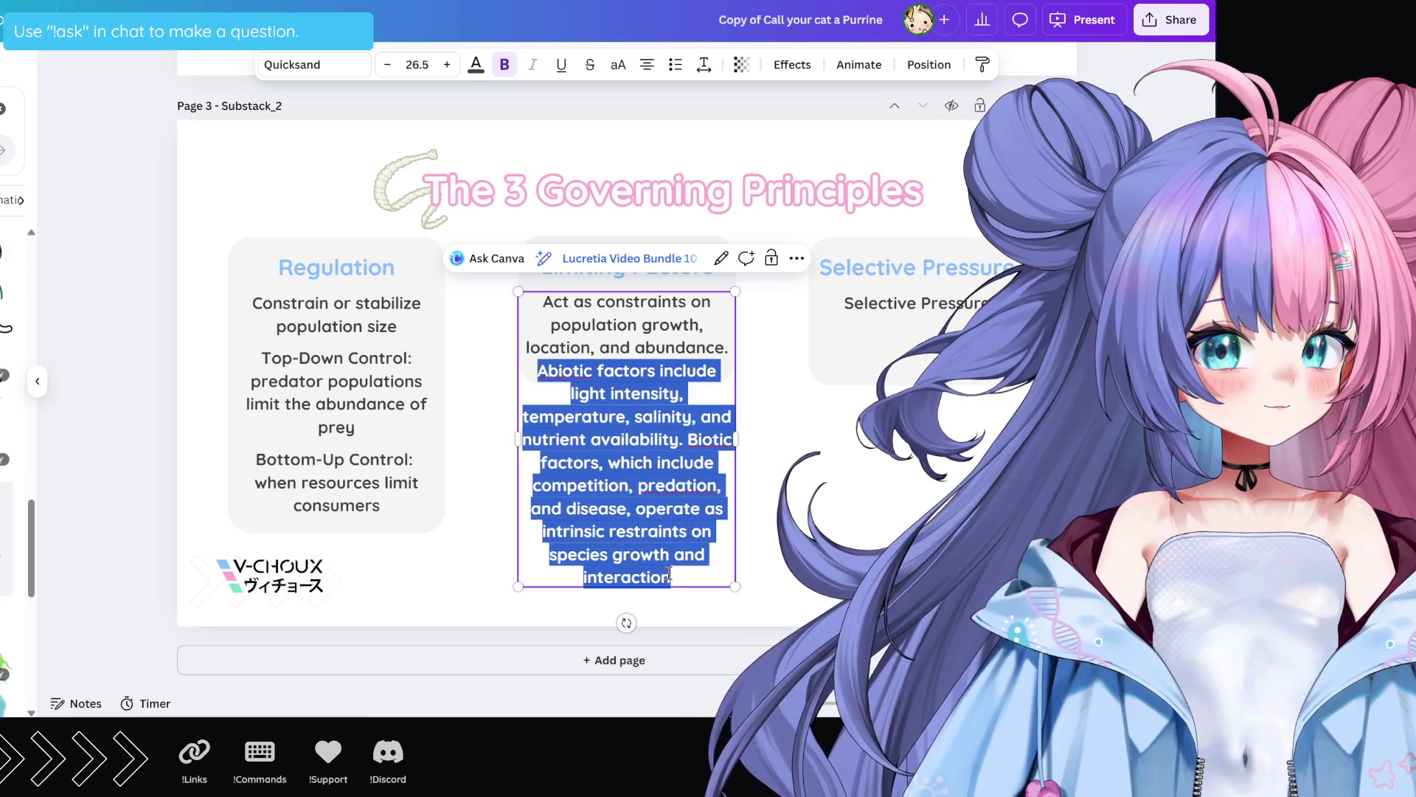
key(BackSpace)
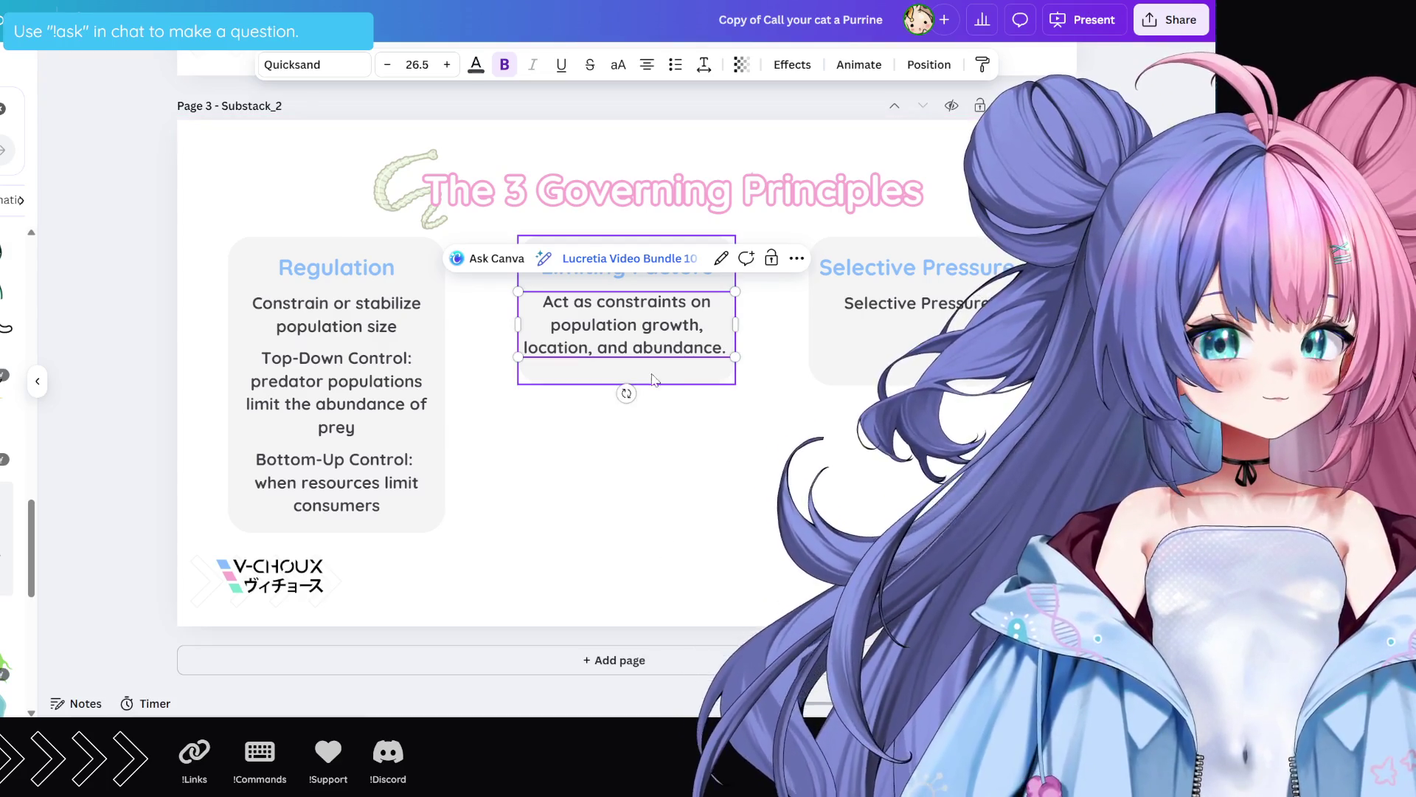
key(Escape)
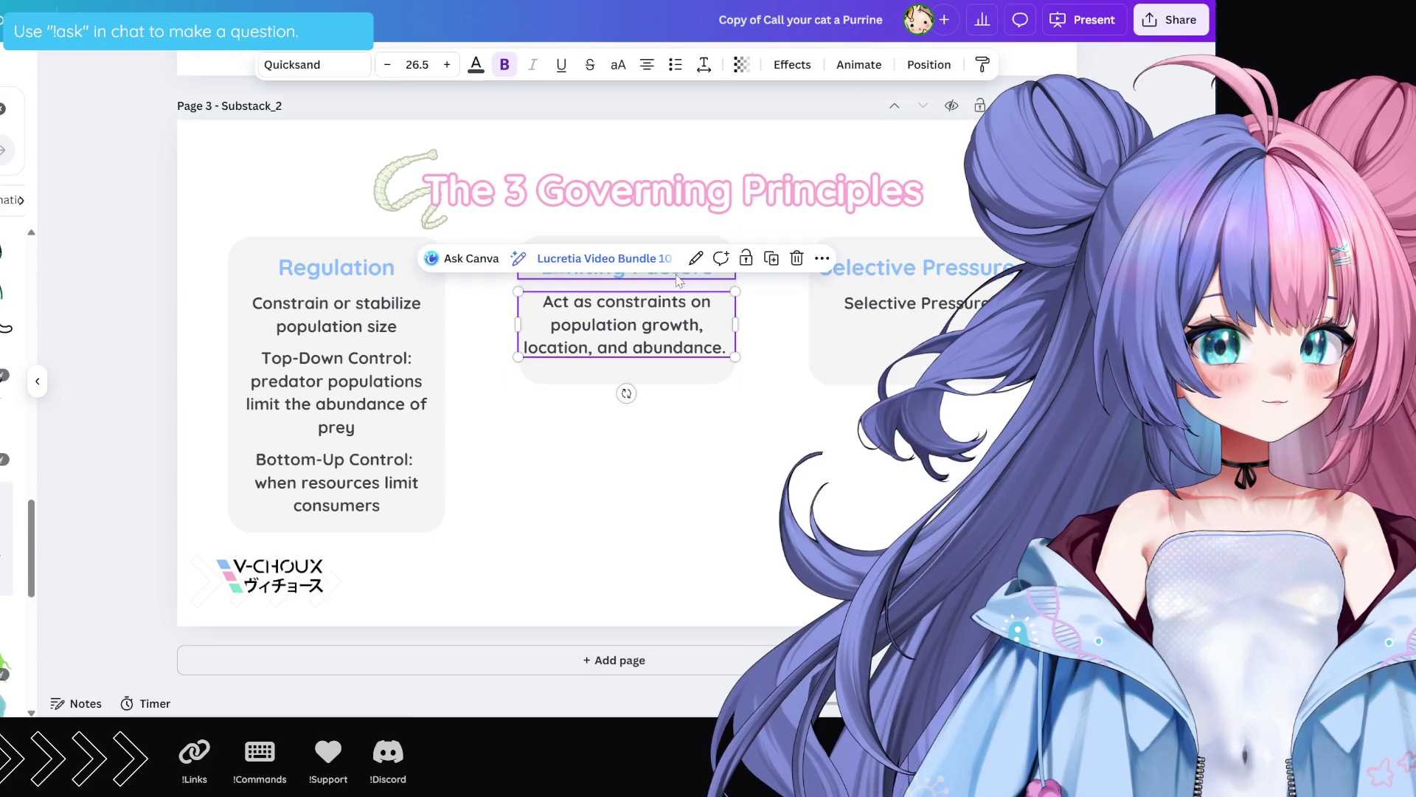
click(777, 265)
Step: Move the copied text box below the opening sentence and fill it with only the abiotic-factors sentence
drag(664, 340, 654, 424)
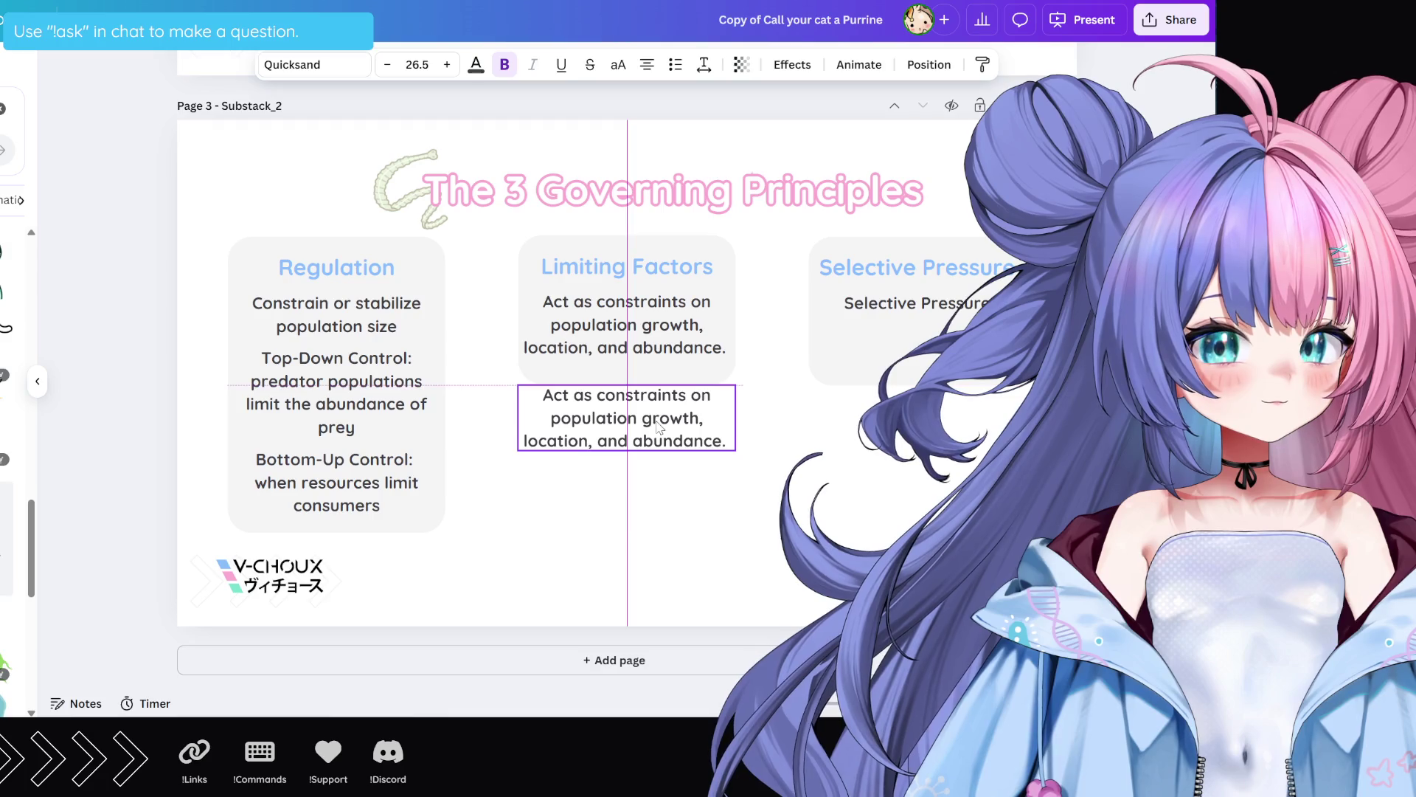
double_click(648, 426)
key(ctrl+v)
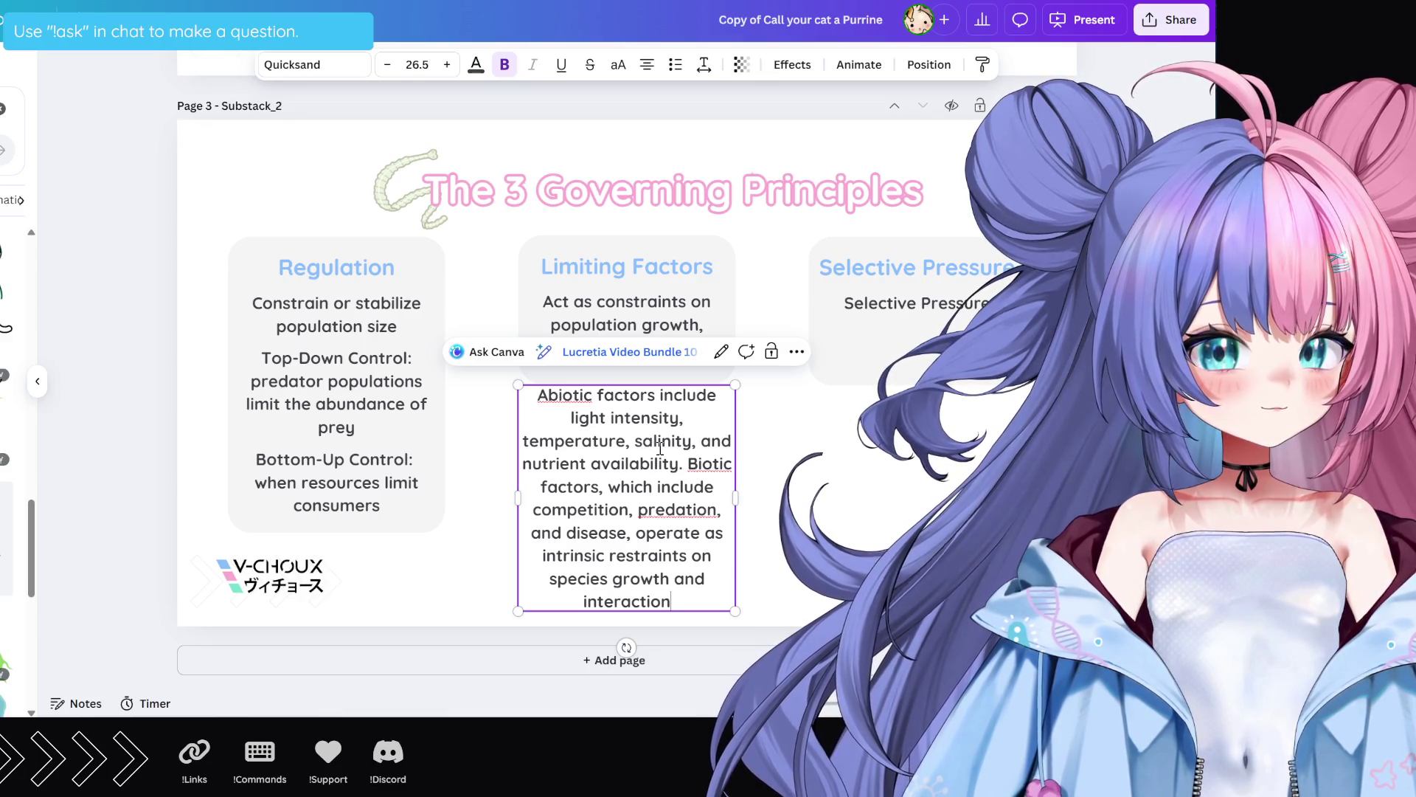
double_click(696, 463)
drag(696, 464, 655, 596)
key(ctrl+c)
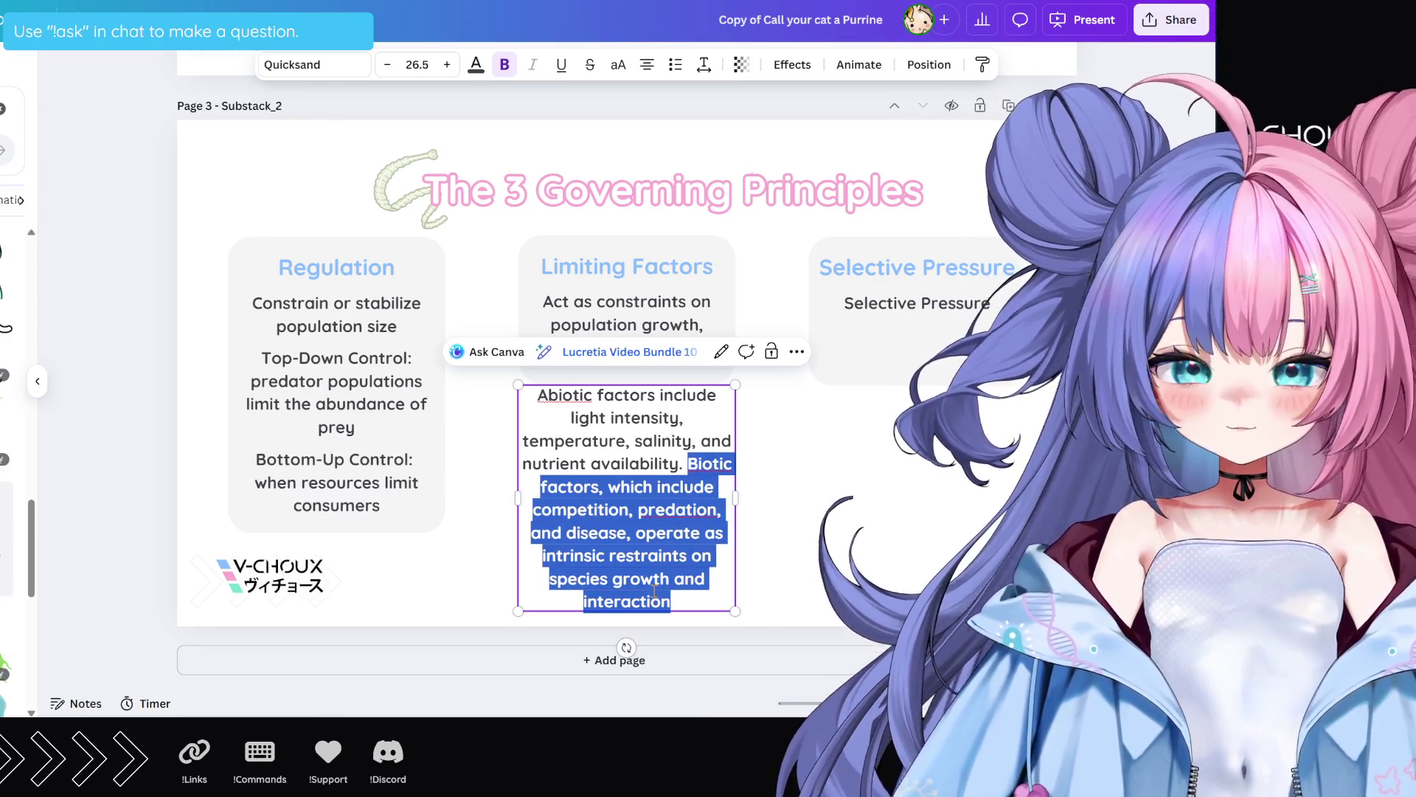
key(BackSpace)
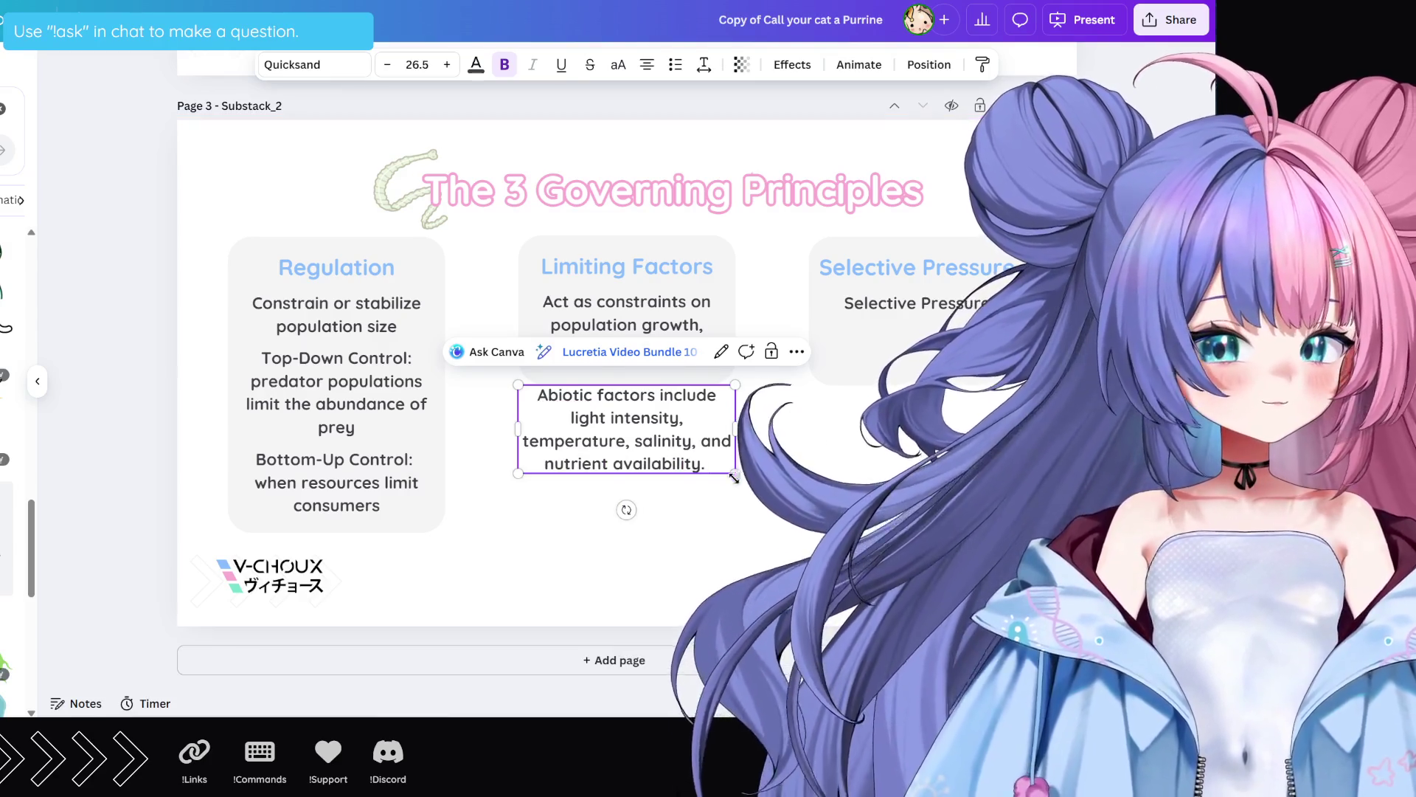
click(686, 508)
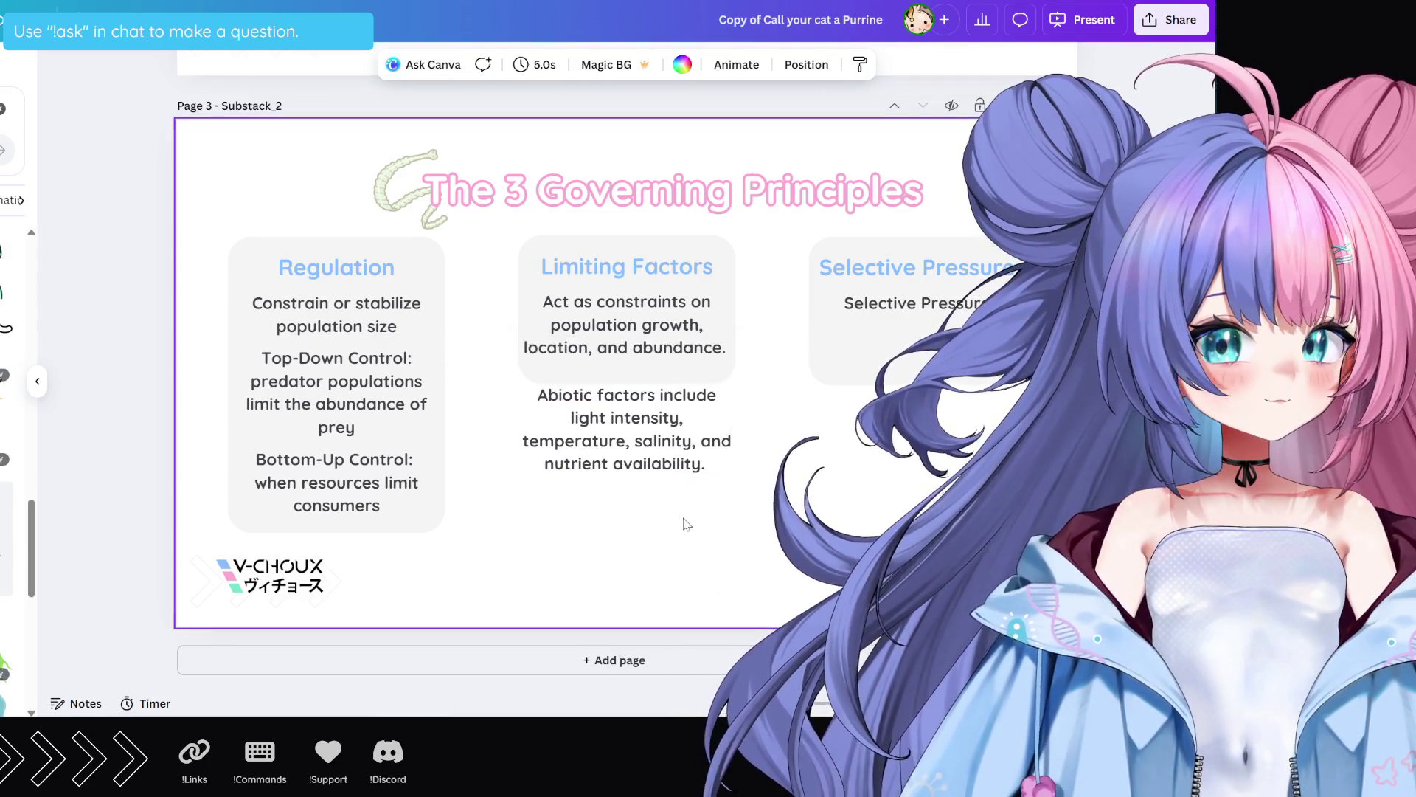
click(678, 470)
Step: Duplicate the abiotic box below it and paste the biotic paragraph into the copy
click(771, 352)
drag(649, 435, 650, 522)
double_click(649, 516)
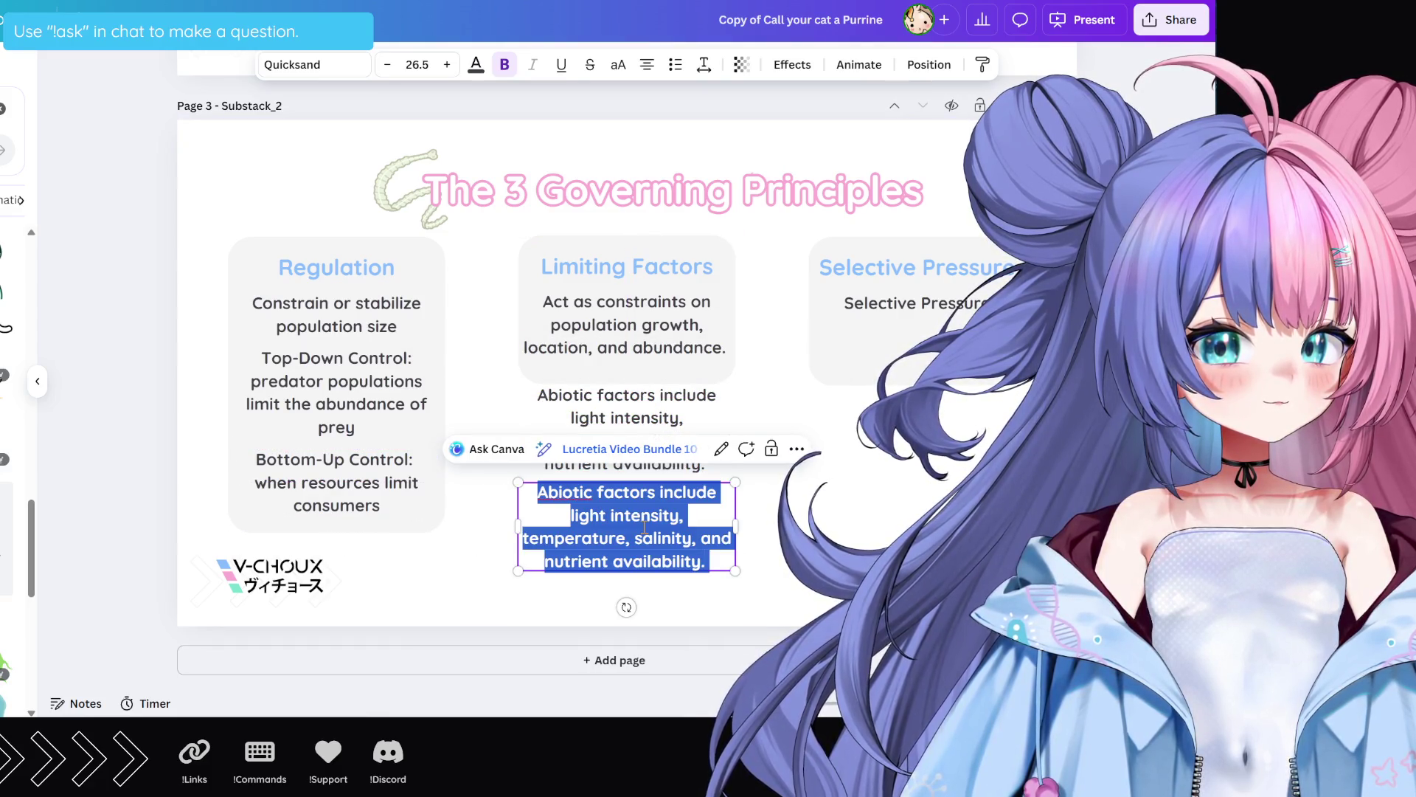
key(ctrl+v)
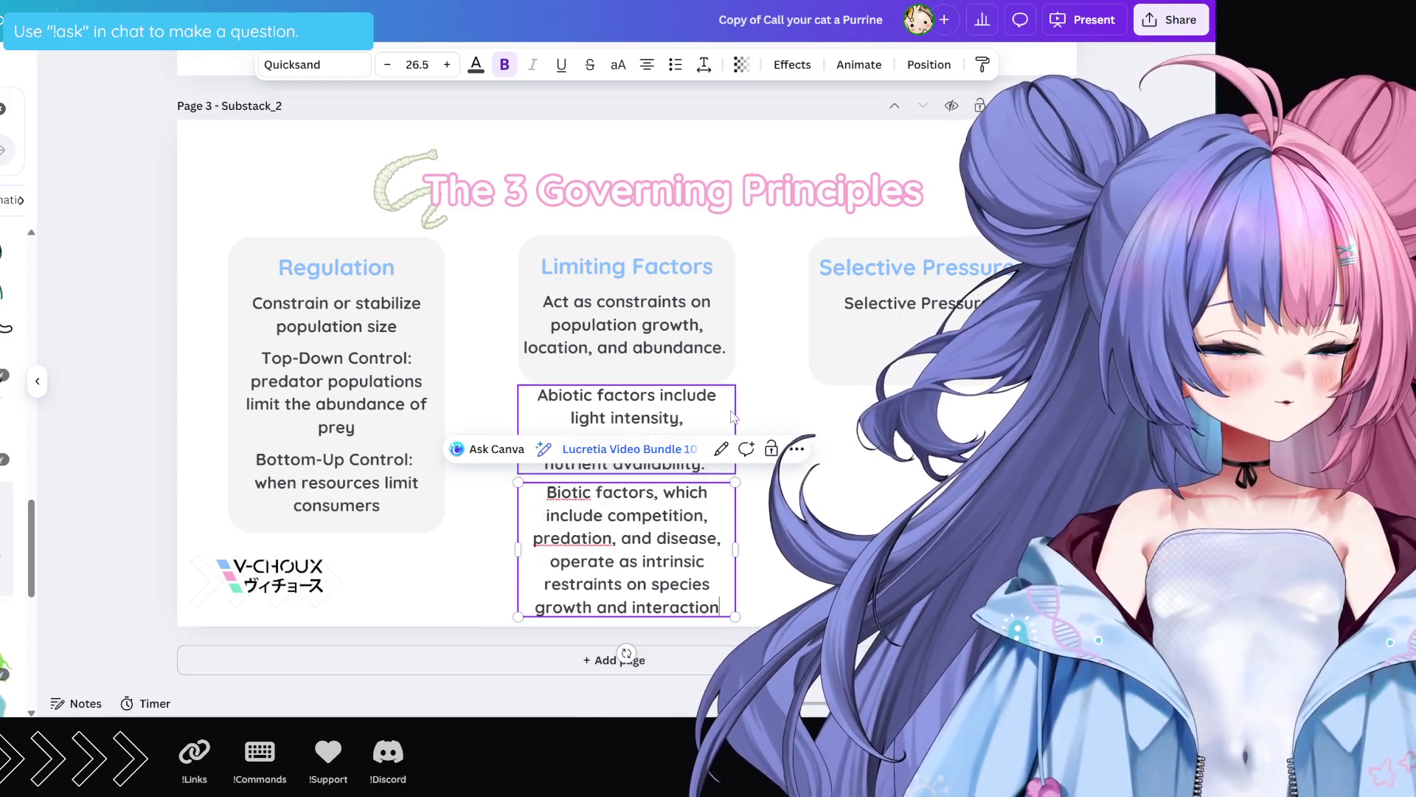
Step: Shorten the opening line to 'Constraints on population growth, location, abundance.'
click(702, 328)
drag(606, 301, 533, 311)
text(C)
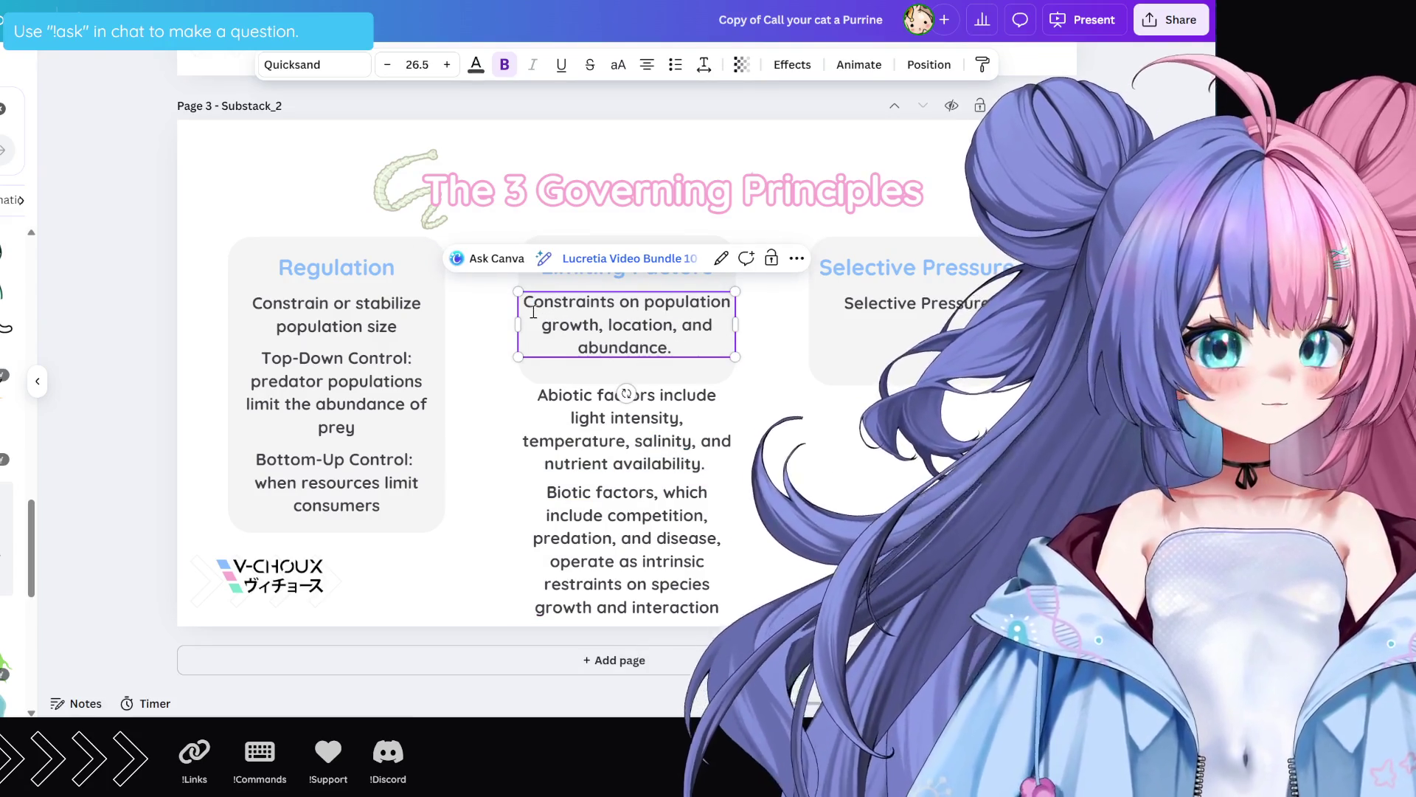
double_click(694, 324)
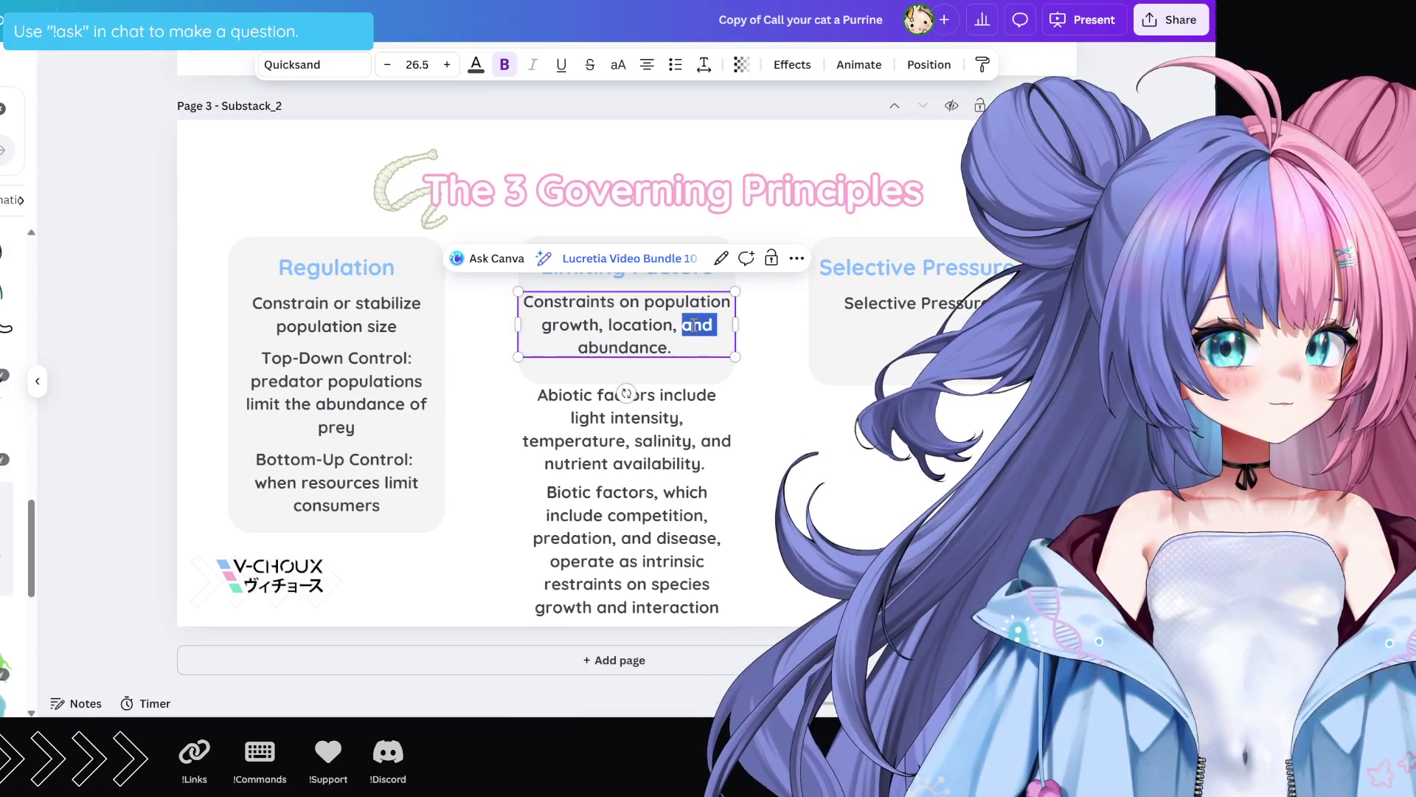
key(BackSpace)
key(BackSpace)
key(BackSpace)
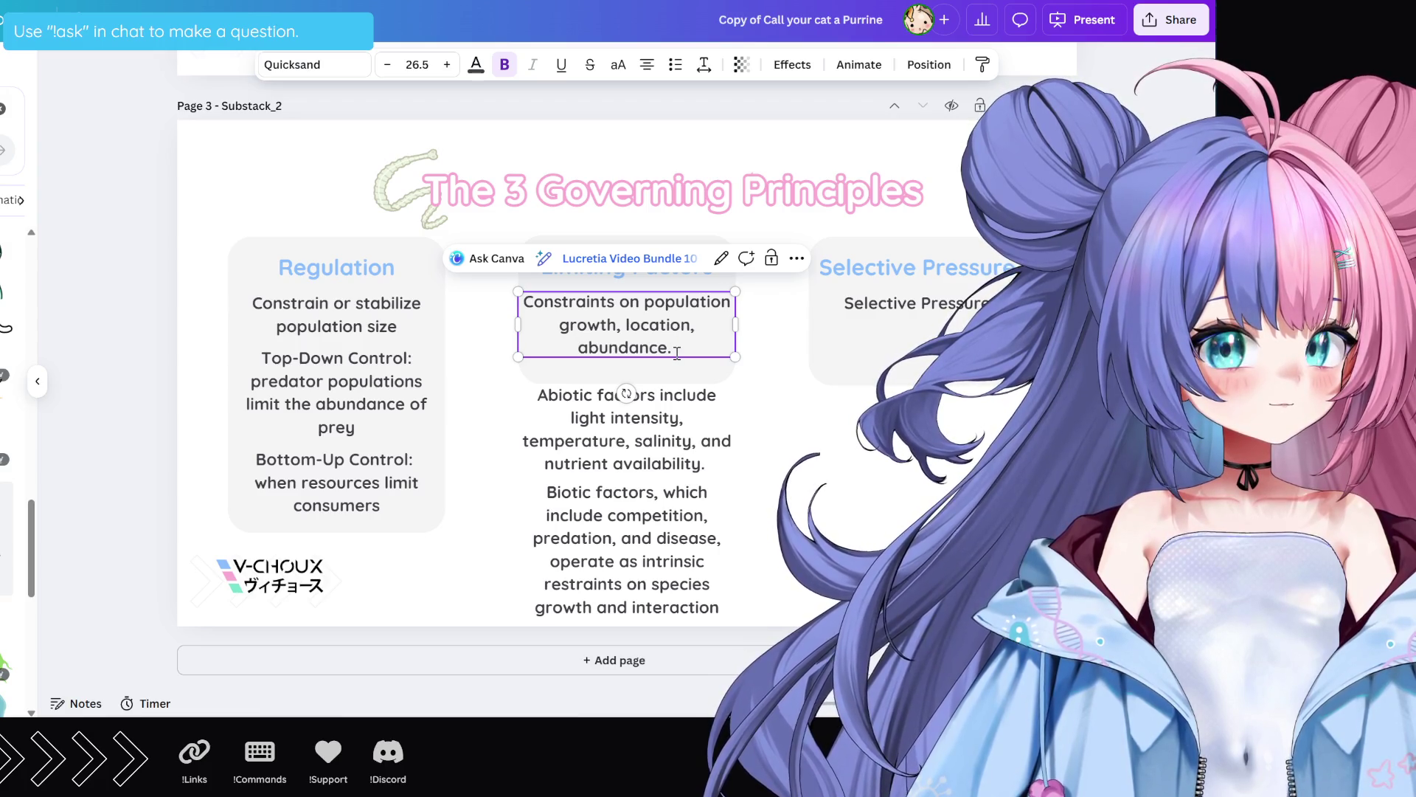
Step: Nudge the abiotic paragraph up and drop 'temperature' from its list
click(653, 415)
drag(646, 453, 641, 440)
click(626, 321)
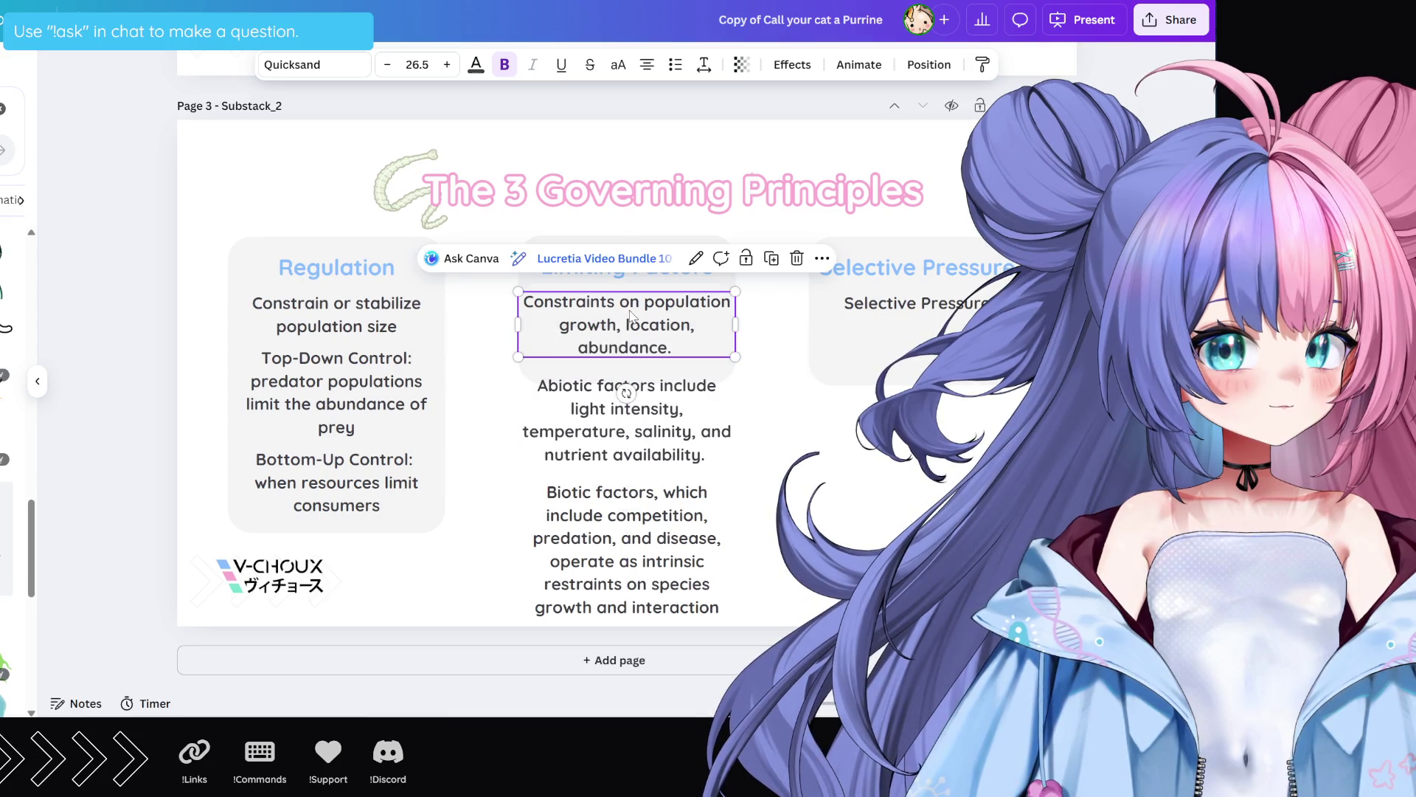
click(626, 394)
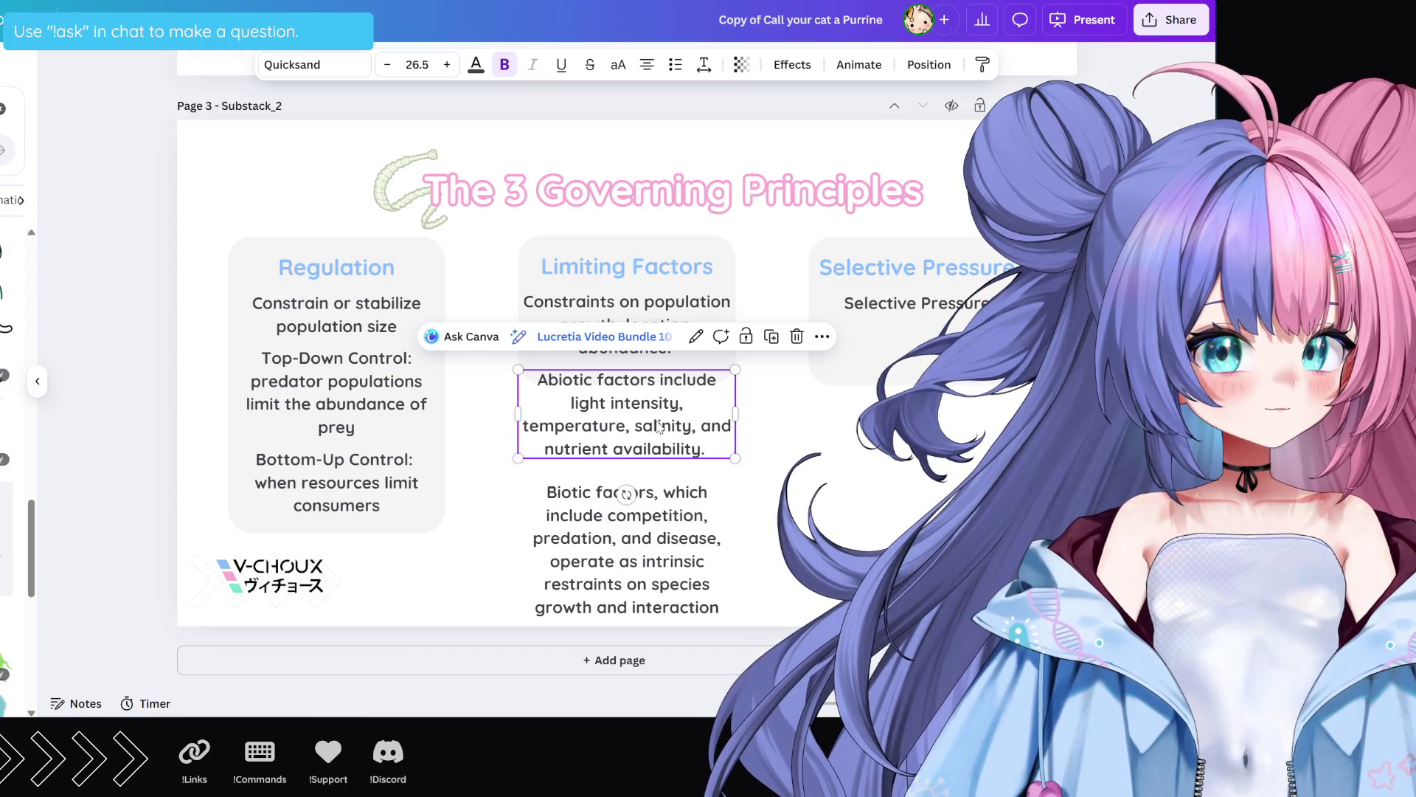
double_click(599, 428)
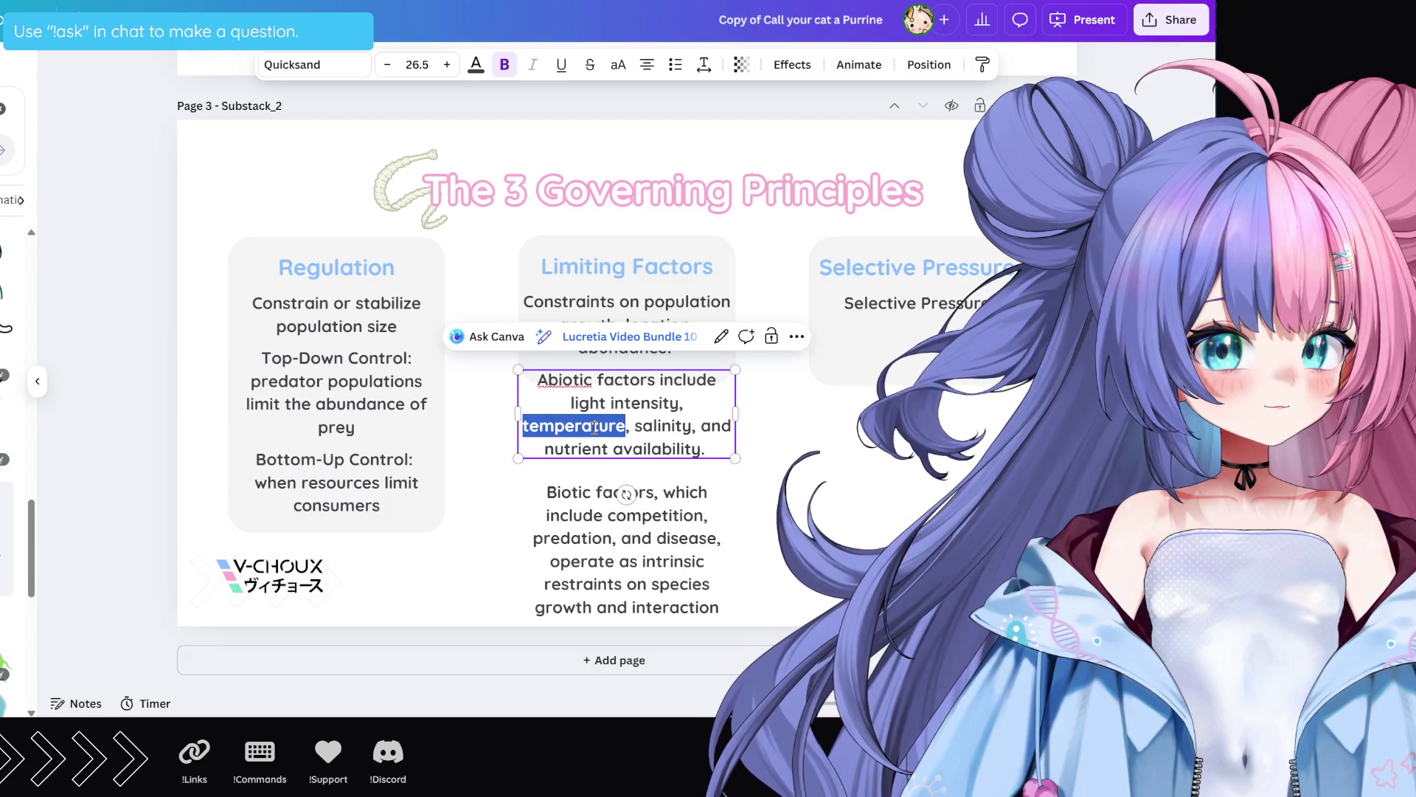
key(BackSpace)
key(BackSpace)
key(BackSpace)
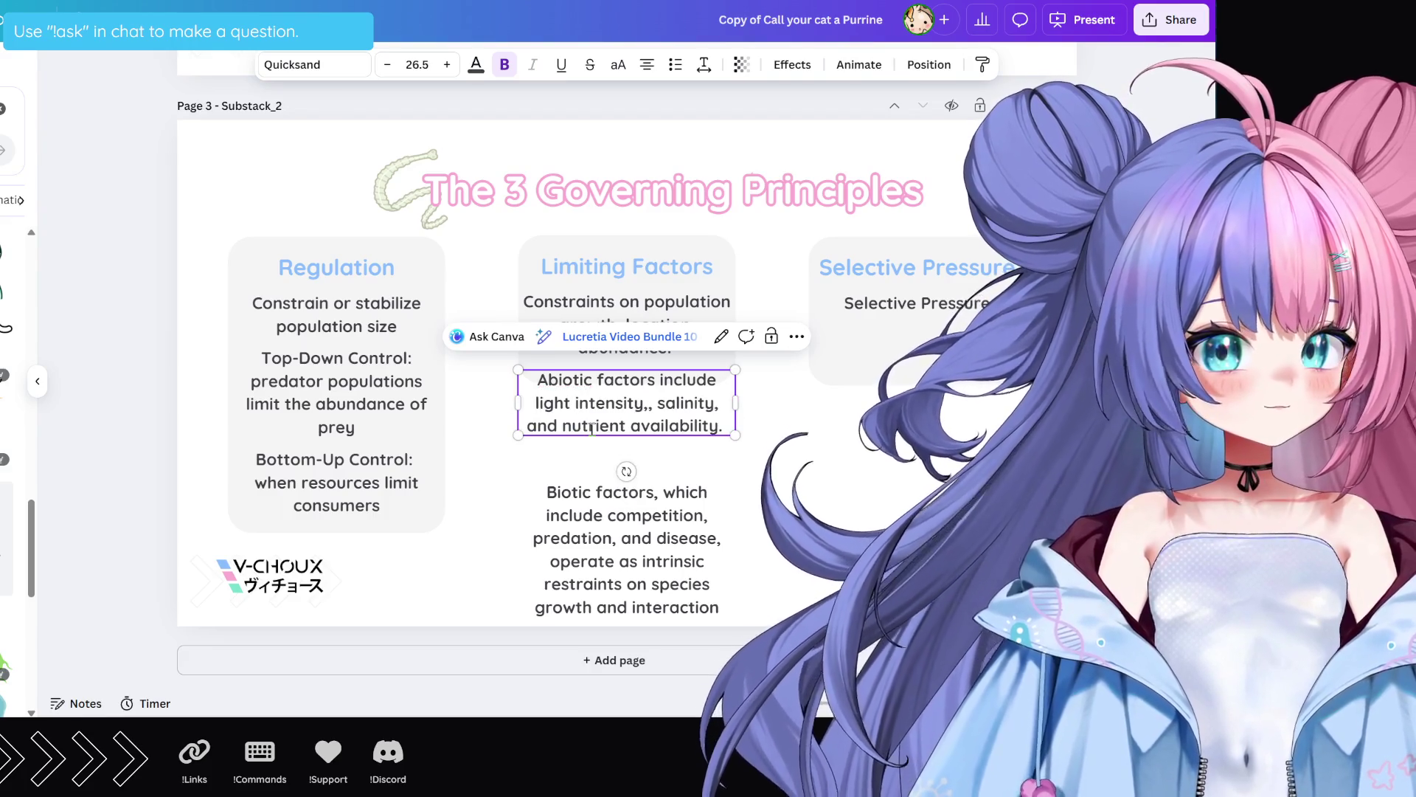
Step: Re-break the abiotic paragraph so a new line starts at 'and'
click(629, 403)
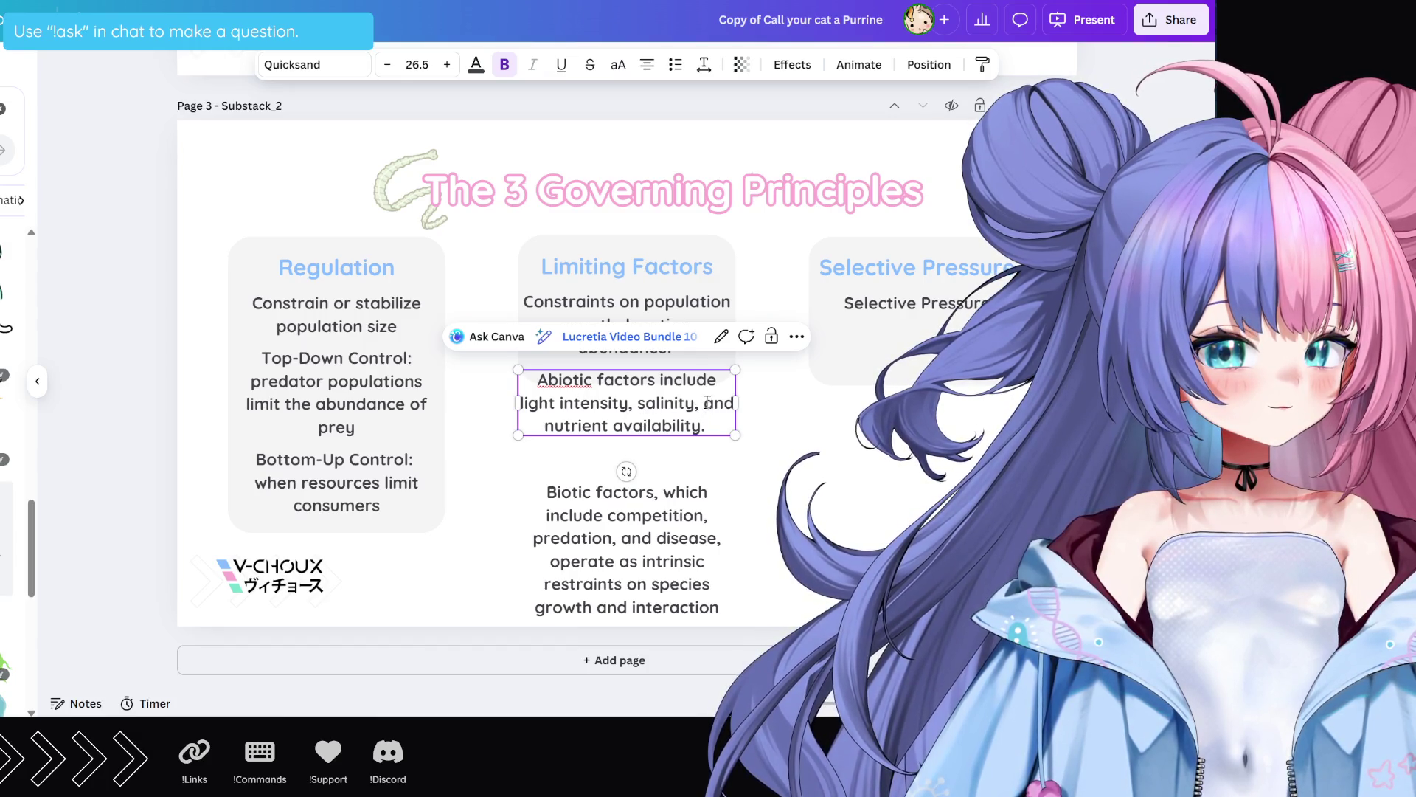
click(706, 402)
key(BackSpace)
key(Return)
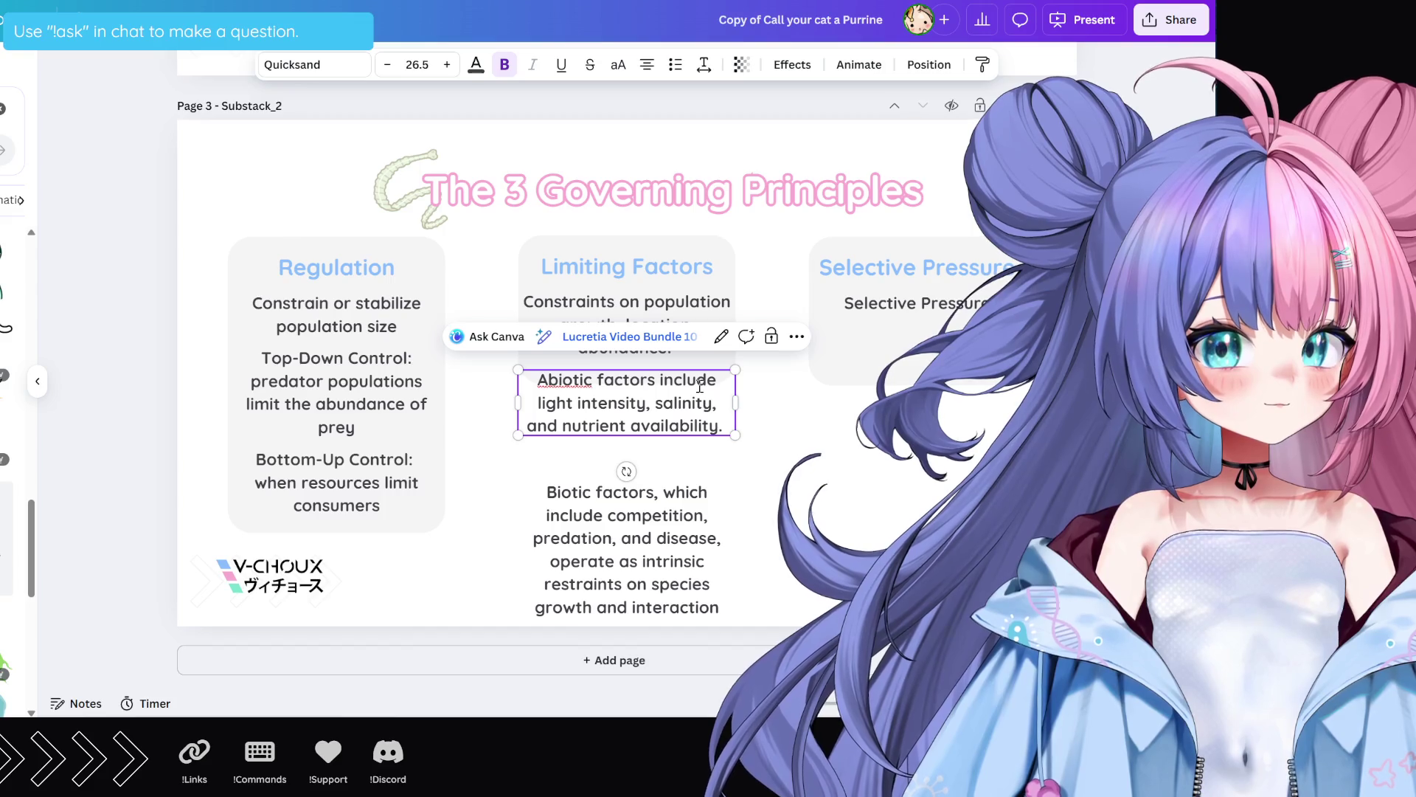
Step: Move the biotic paragraph up directly beneath the abiotic one
click(636, 555)
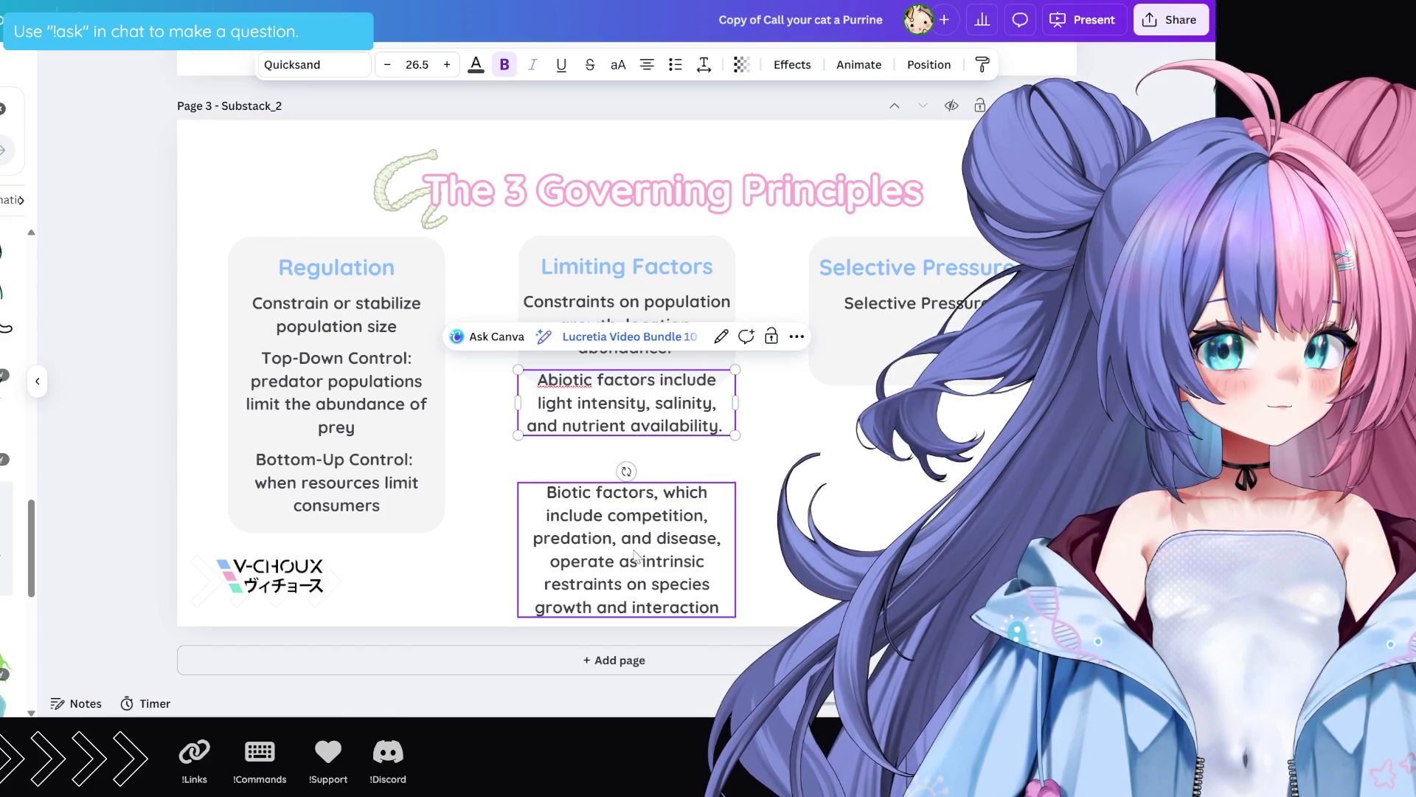
drag(636, 555, 635, 512)
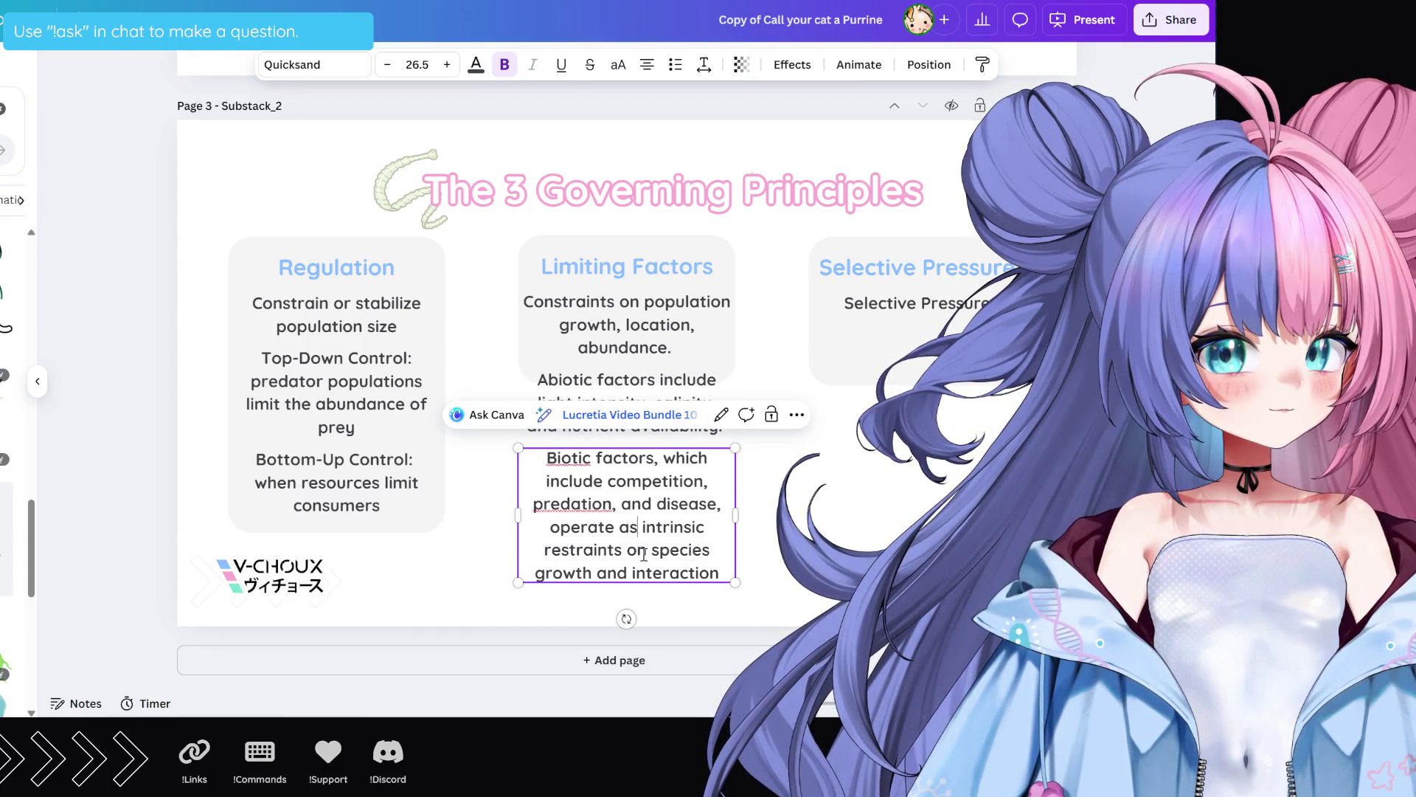
double_click(599, 552)
drag(599, 551, 680, 577)
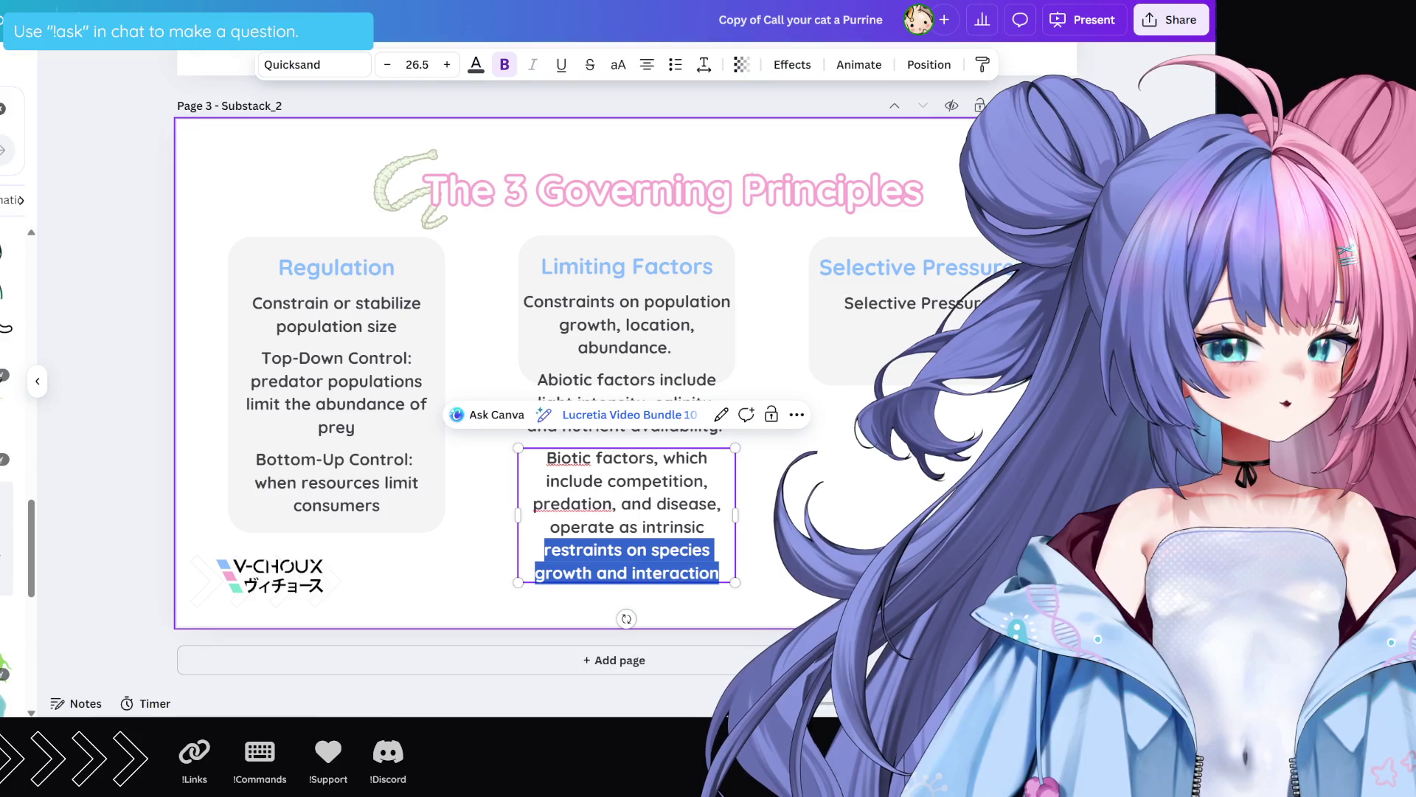
click(758, 527)
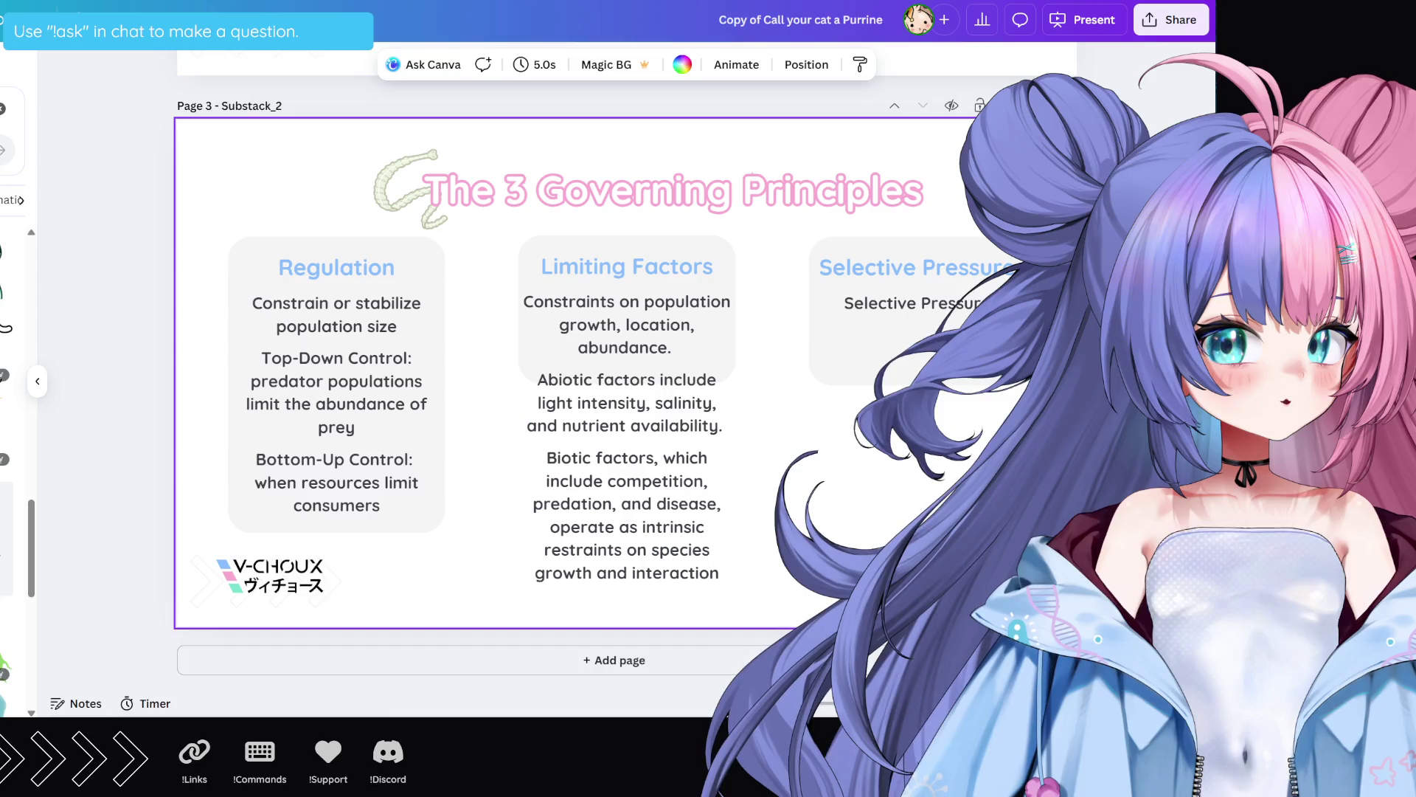
Step: Remove 'which', its comma and the 'and' before 'disease' from the biotic paragraph
click(682, 458)
double_click(679, 459)
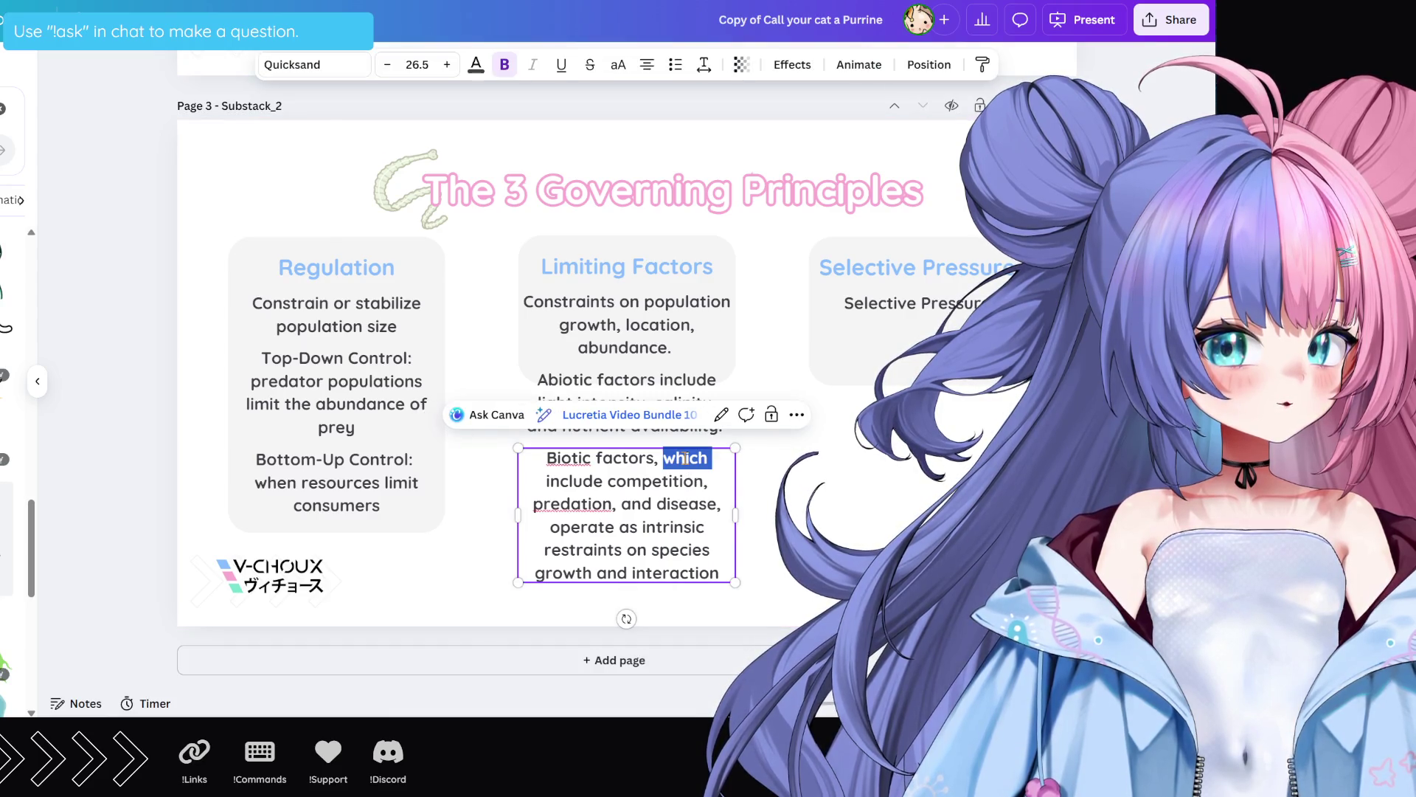
key(BackSpace)
key(BackSpace)
key(BackSpace)
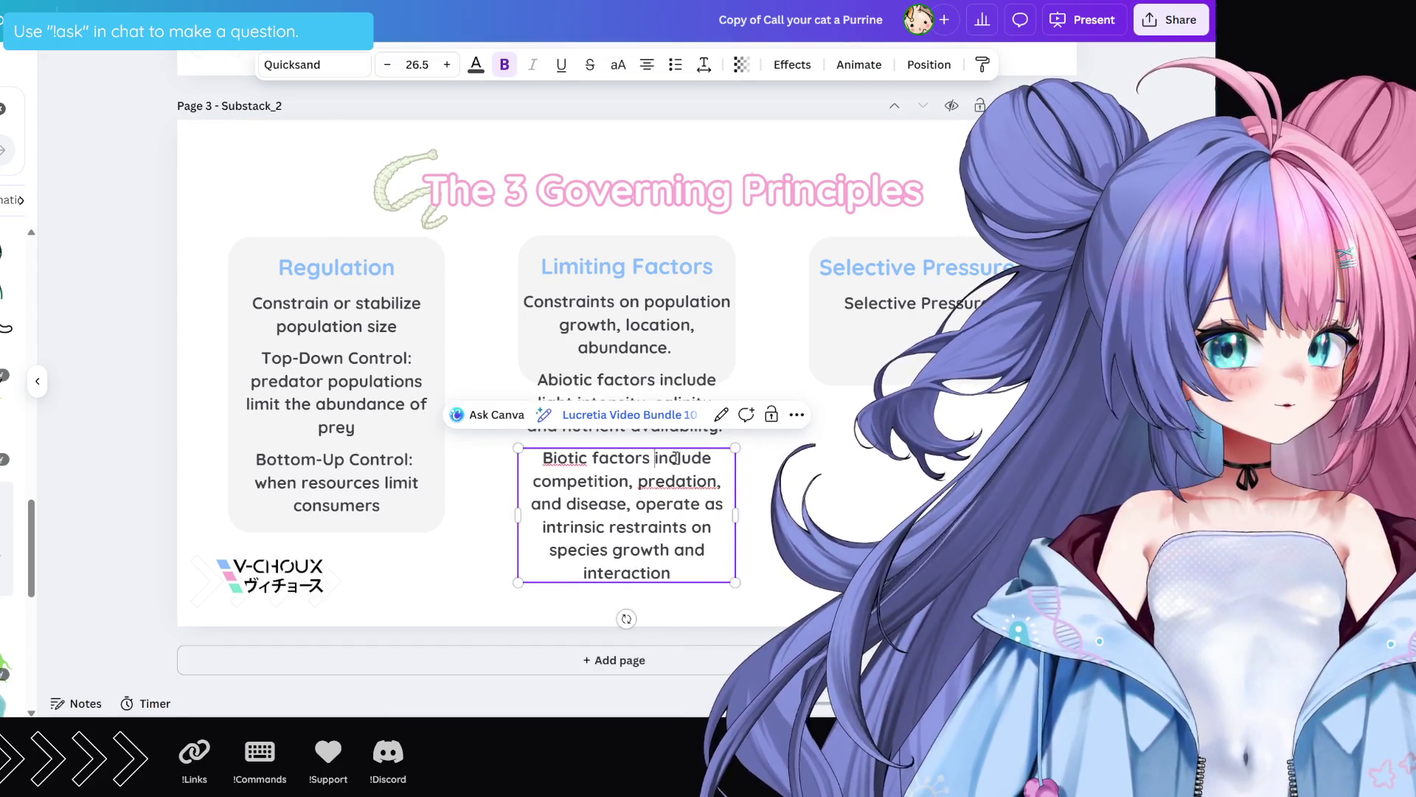
double_click(547, 504)
key(BackSpace)
key(BackSpace)
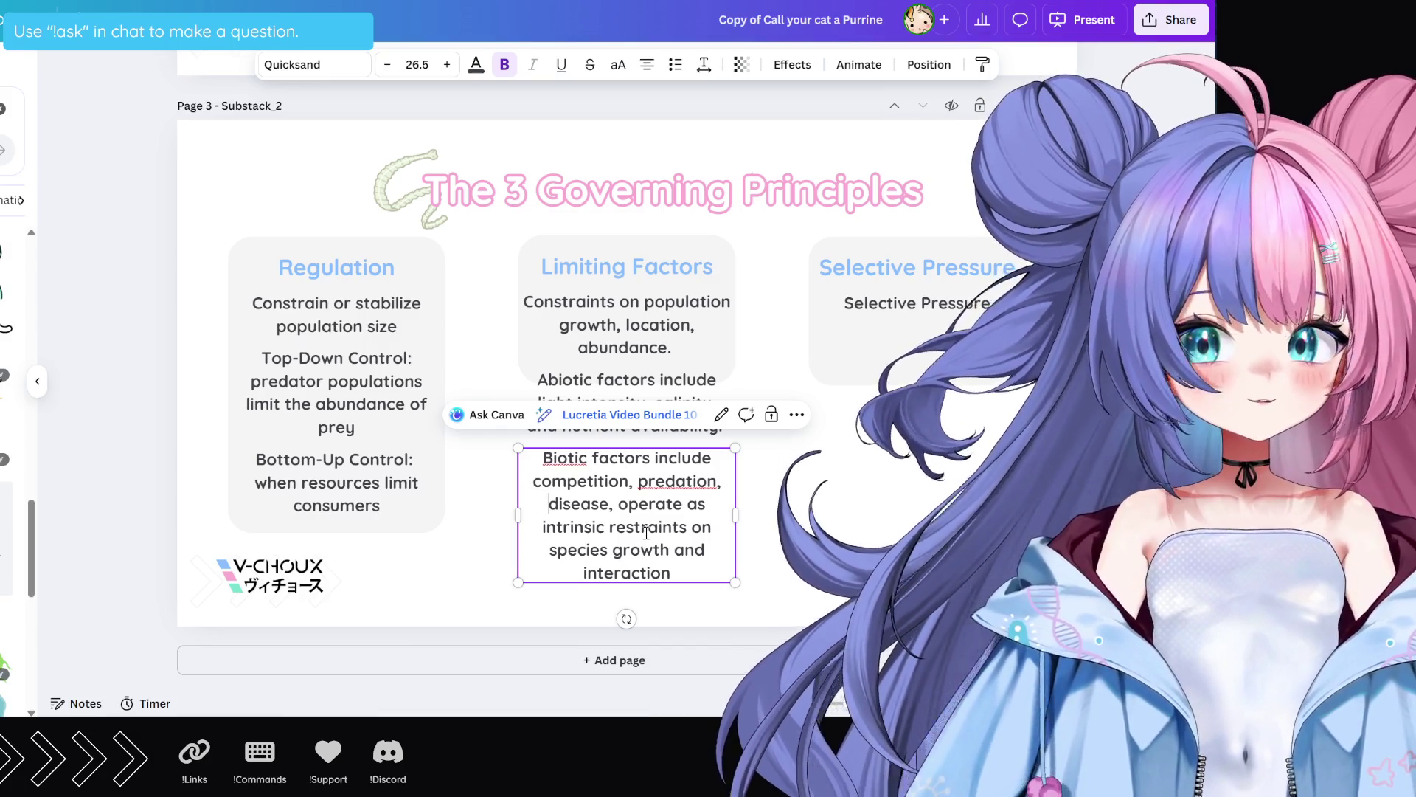
drag(659, 542, 638, 546)
click(643, 553)
key(Escape)
click(833, 485)
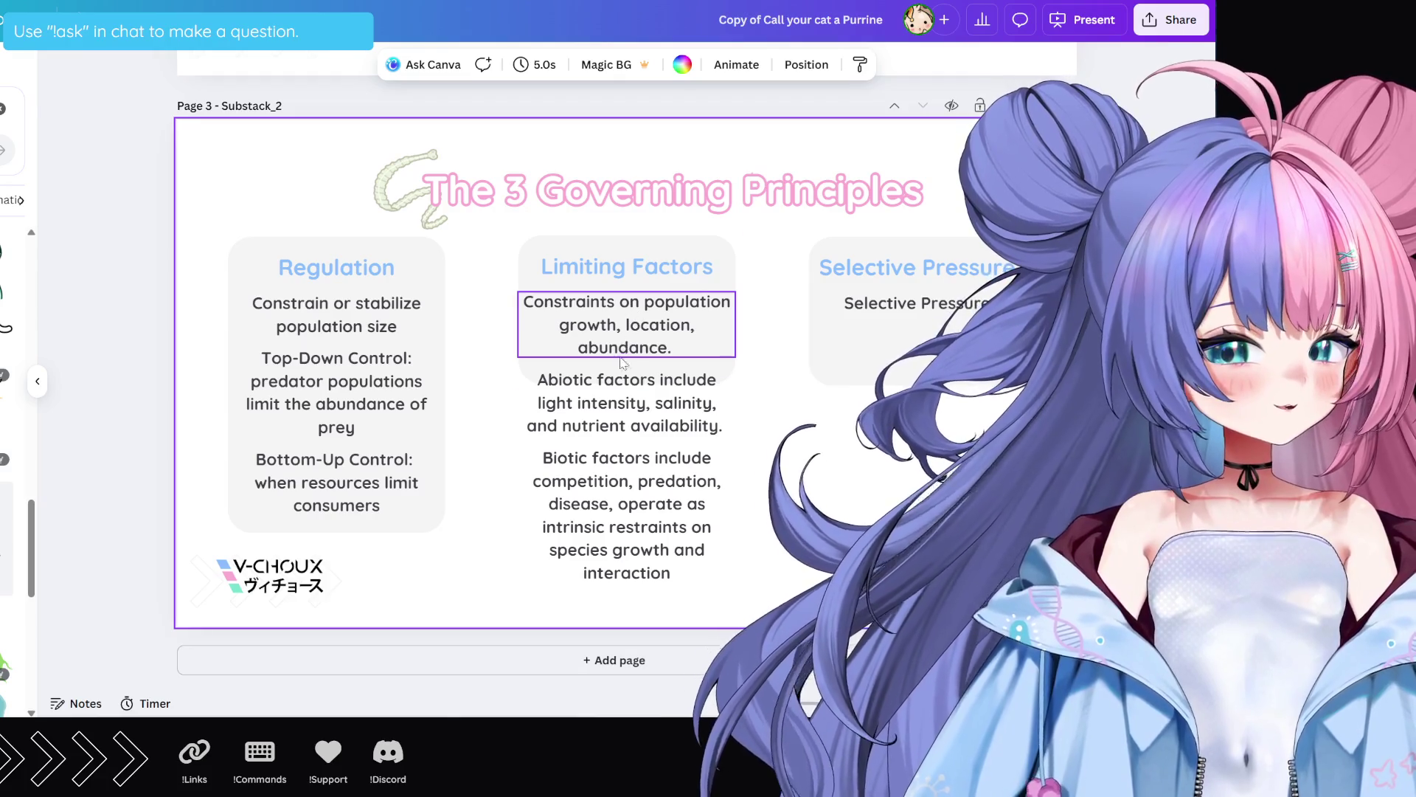
click(726, 267)
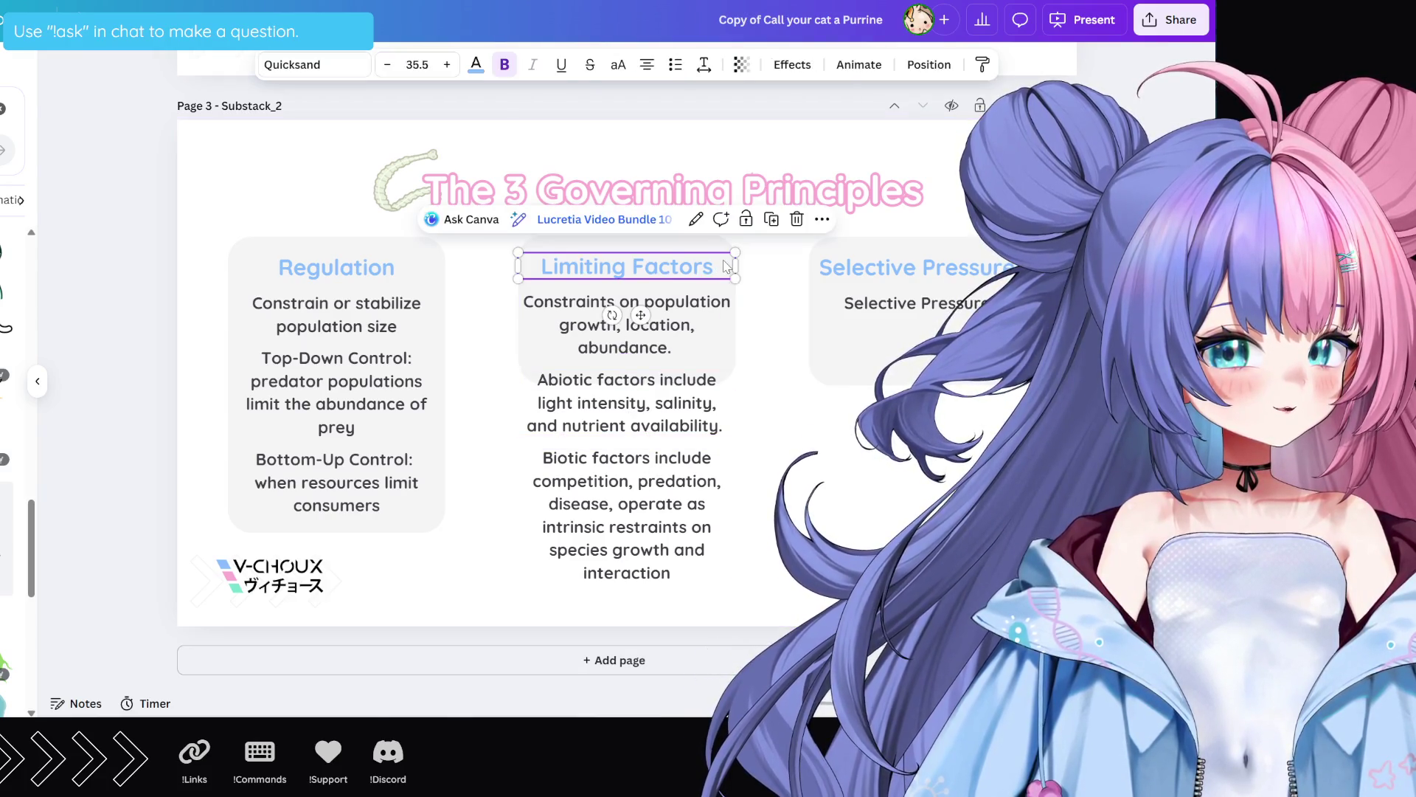
Step: Stretch the grey Limiting Factors box down to cover all three paragraphs
click(728, 299)
shift+click(639, 408)
click(640, 408)
mouse_move(626, 370)
mouse_down()
mouse_move(627, 664)
mouse_move(610, 603)
mouse_up()
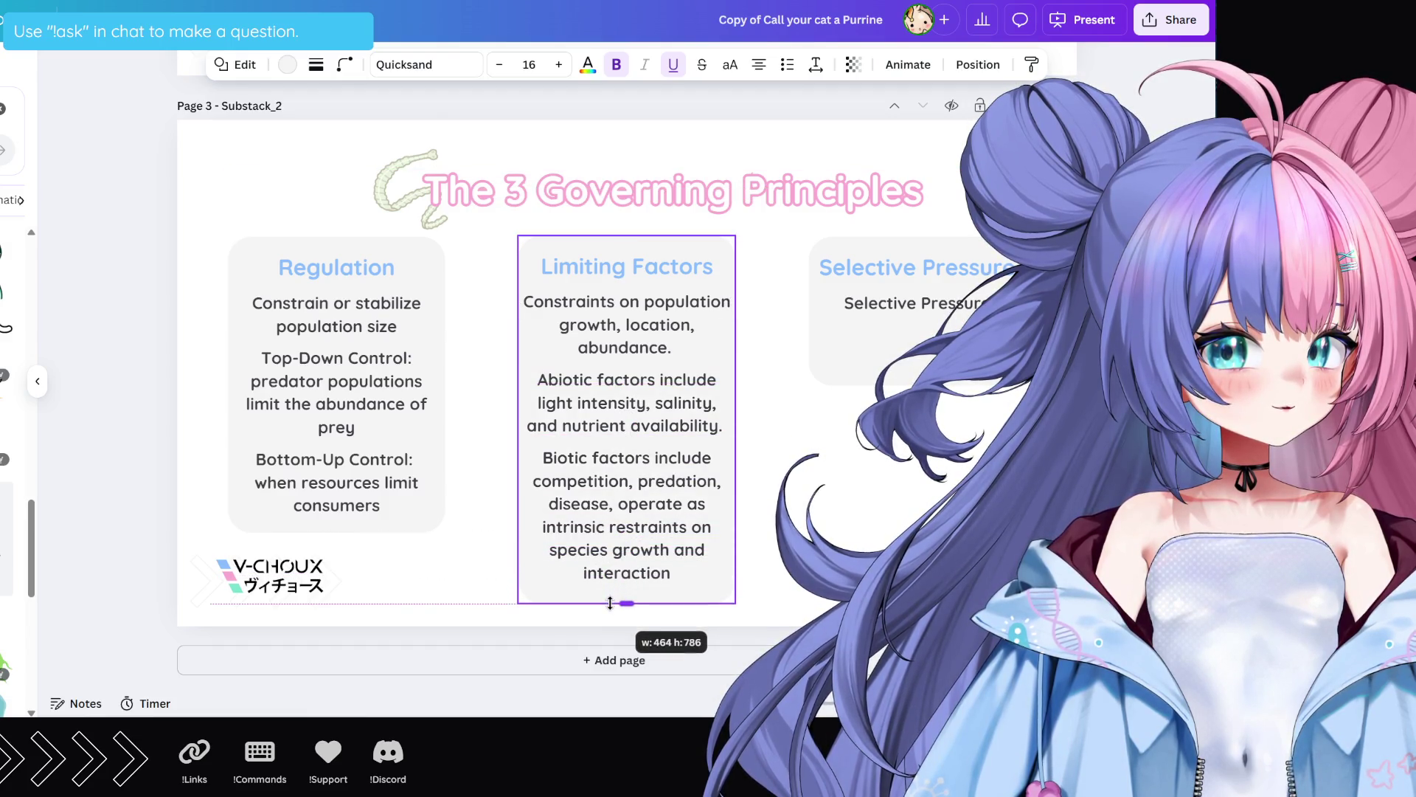
click(782, 228)
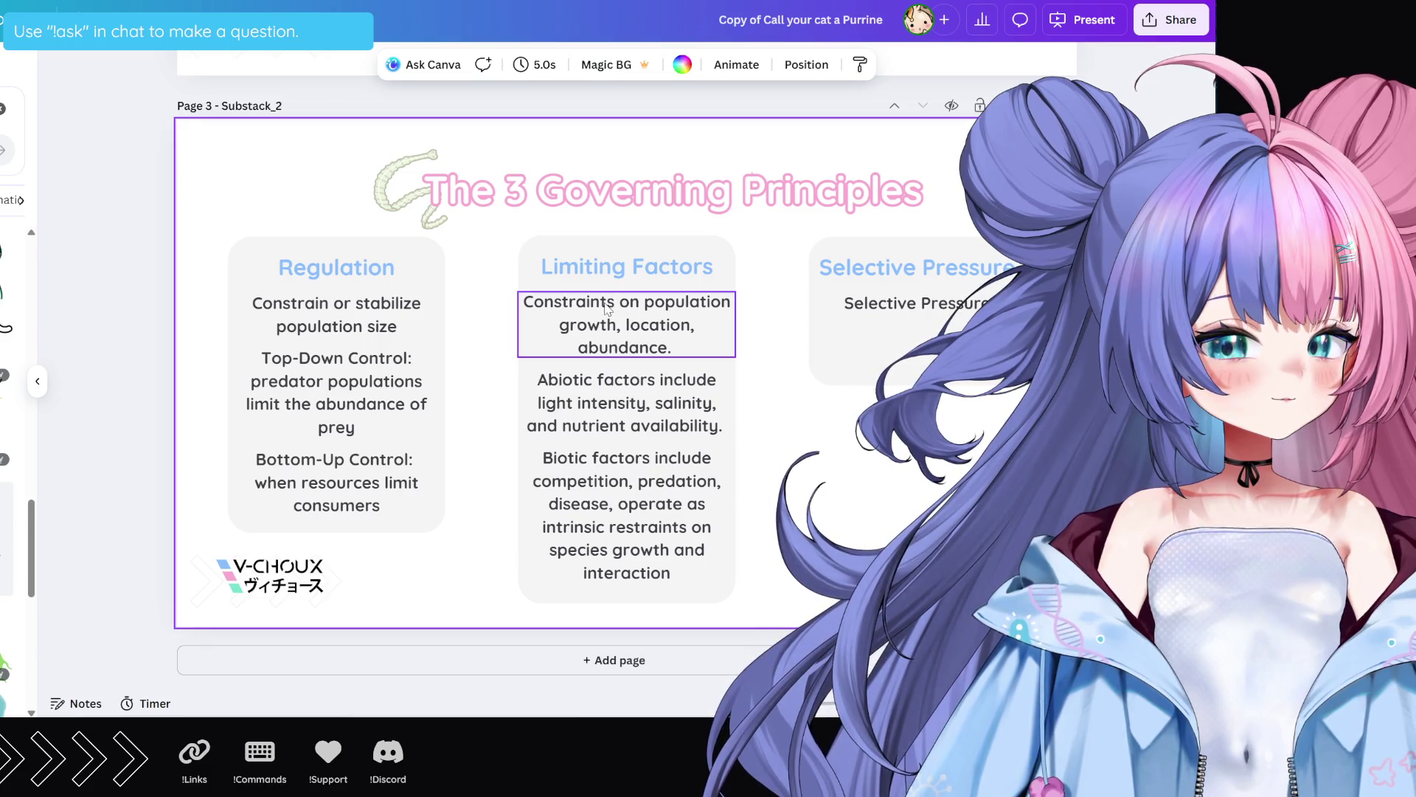
Step: Replace 'Constraints' with 'Limits' at the start of the first paragraph
click(606, 308)
double_click(587, 302)
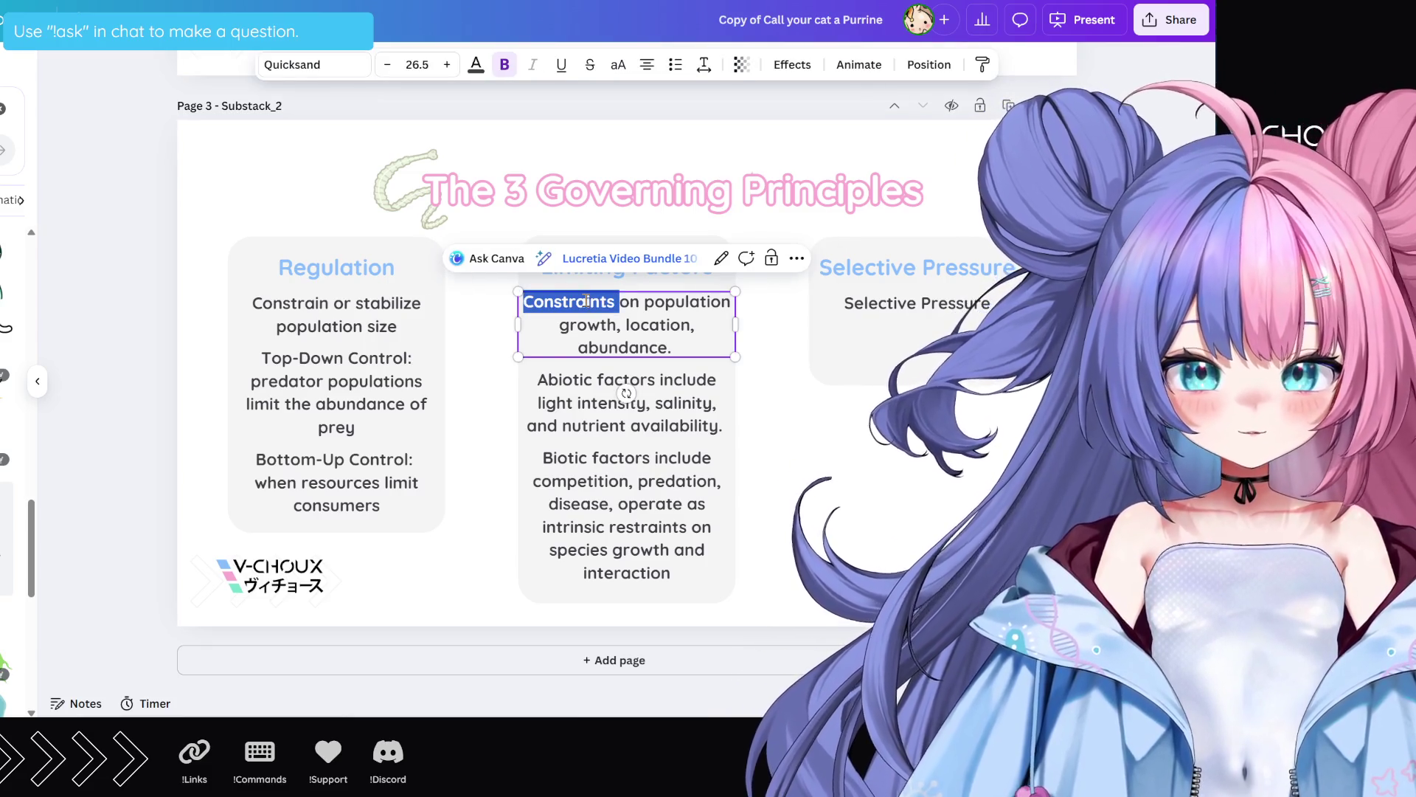
text(Limits)
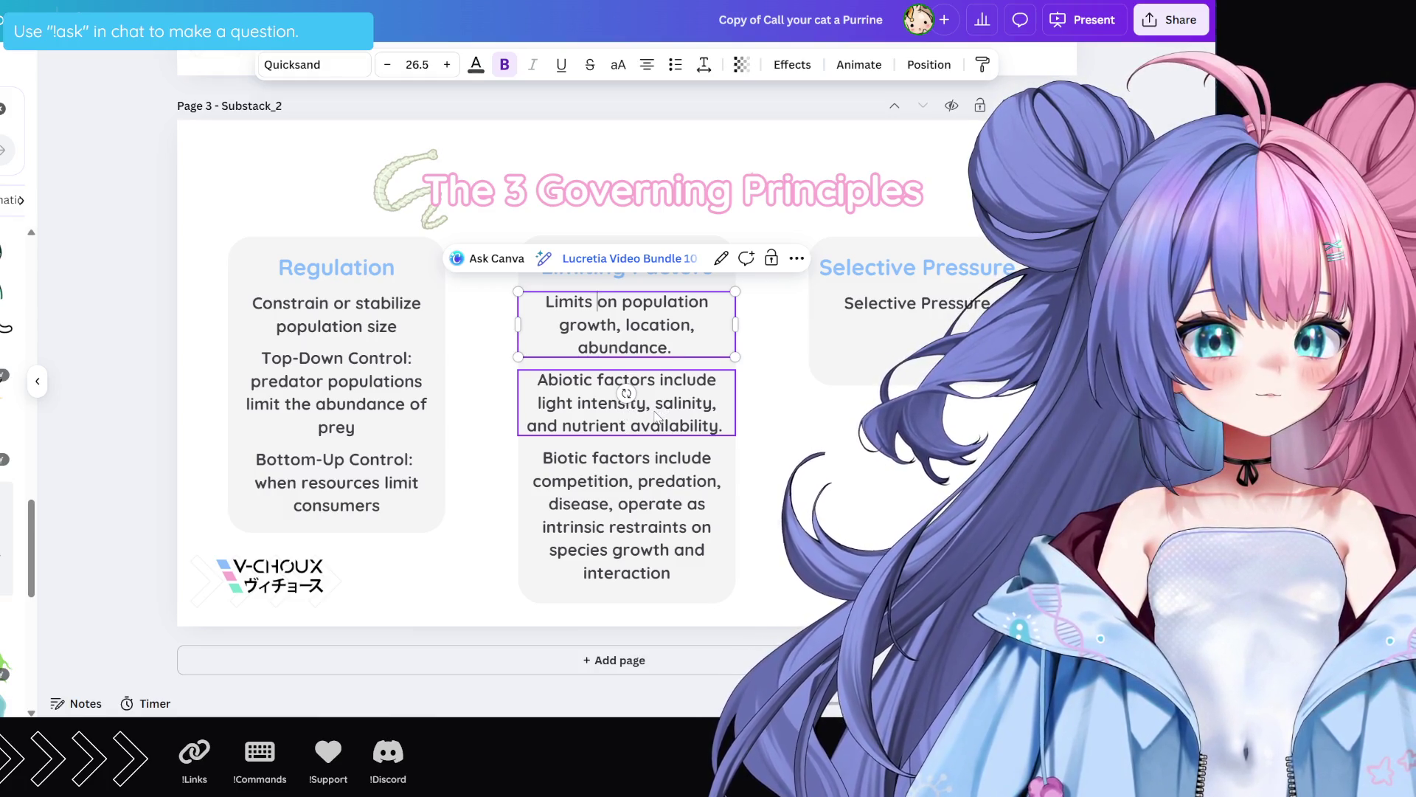
Step: Re-break the abiotic line at 'salinity' and move the biotic paragraph lower
double_click(657, 406)
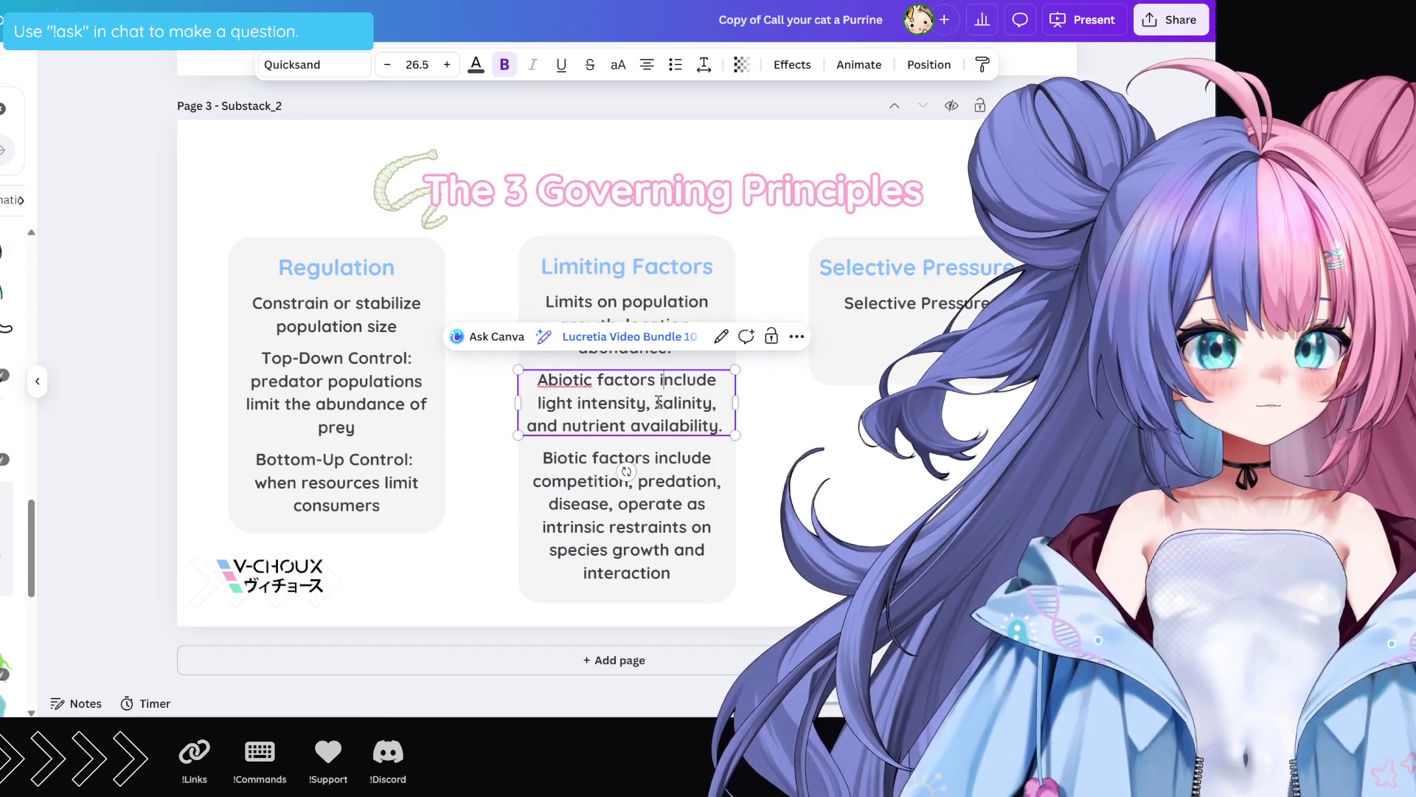
click(656, 403)
key(BackSpace)
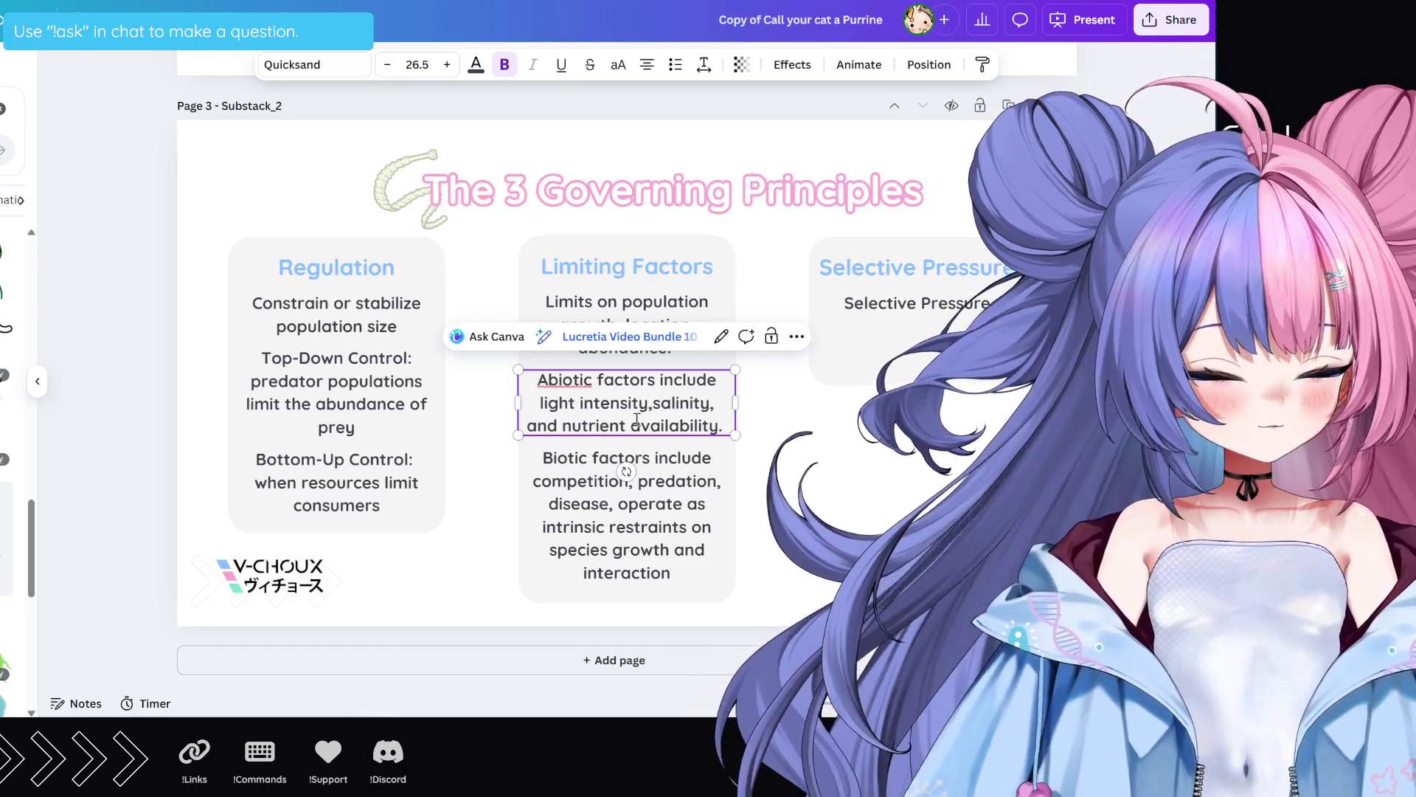
key(Return)
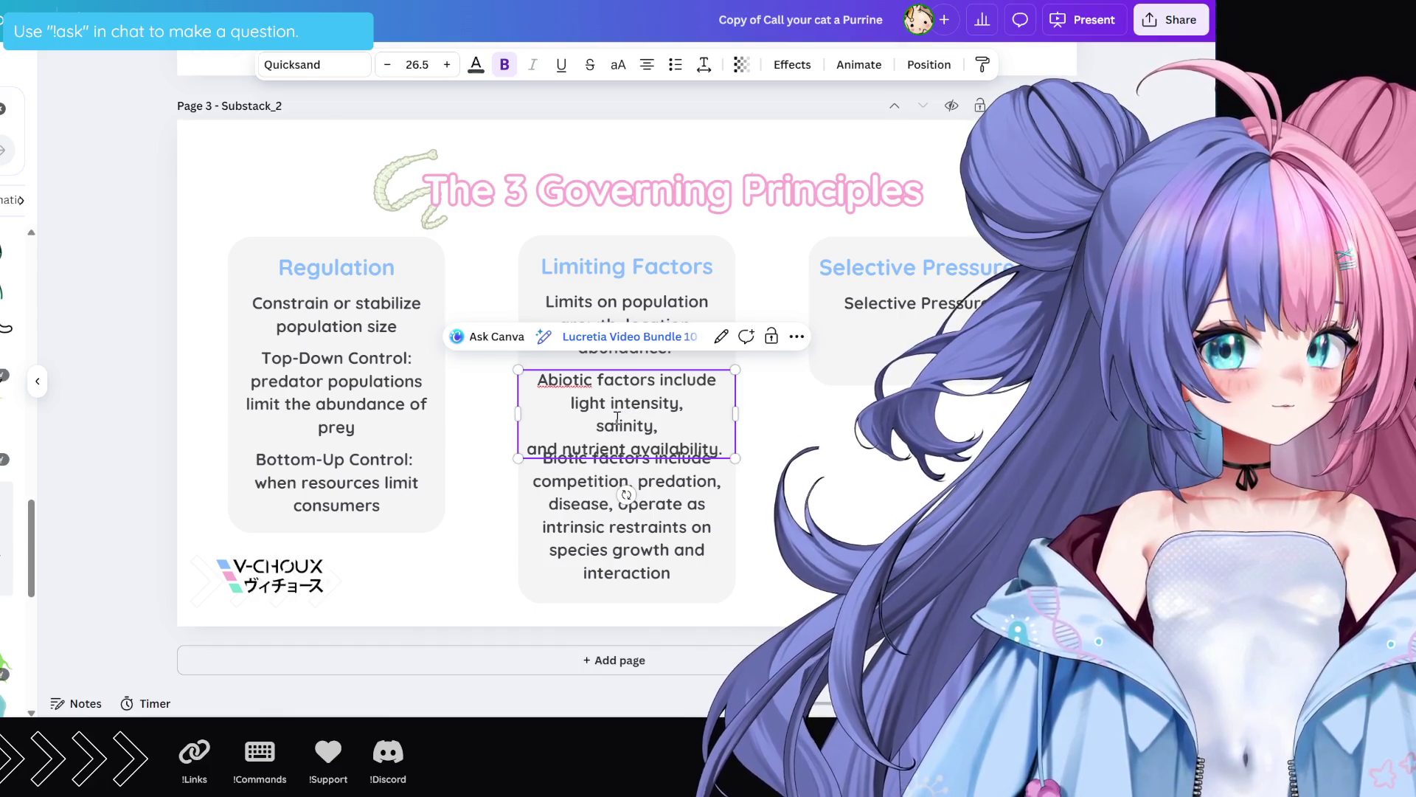
key(Right)
key(Right)
key(Right)
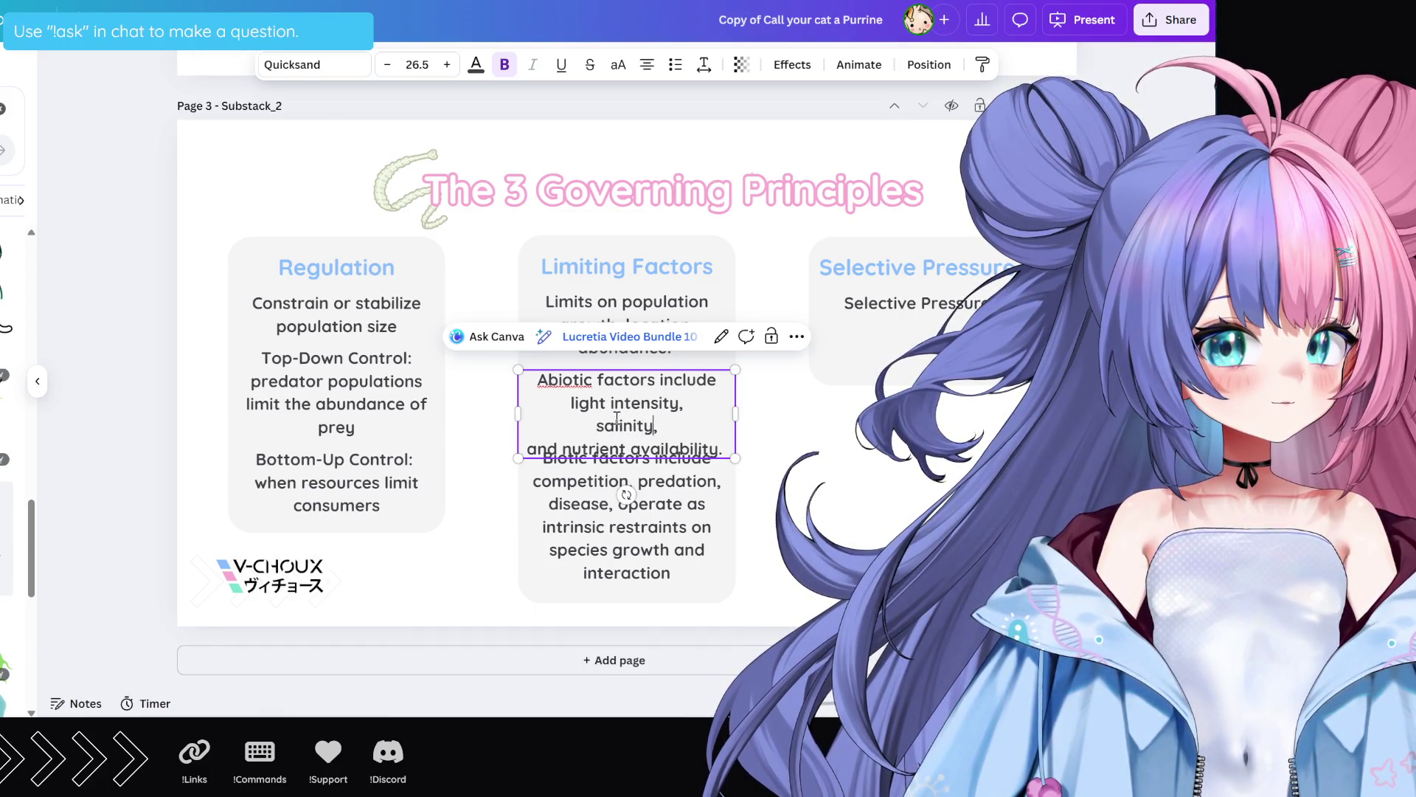
key(Delete)
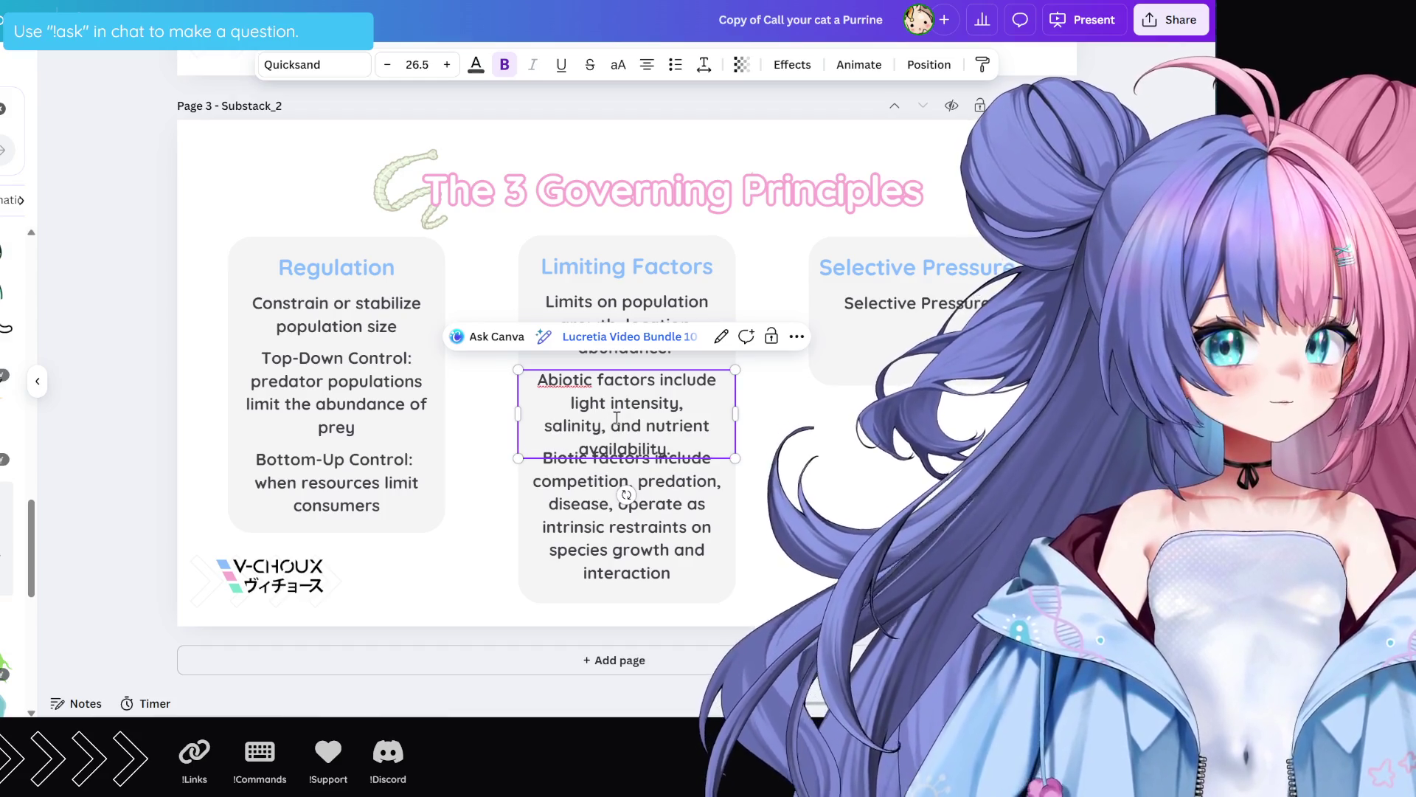
drag(652, 494, 648, 516)
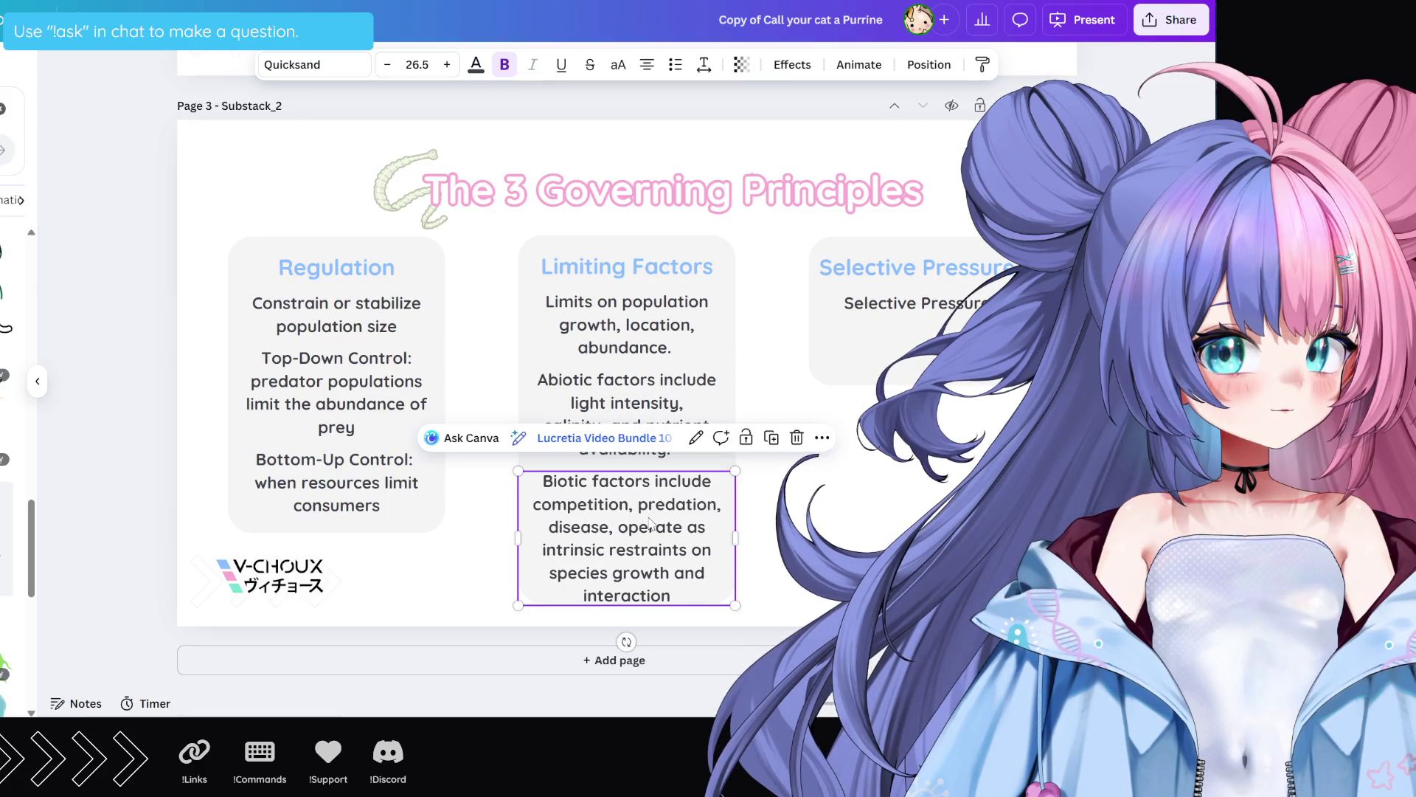
click(767, 546)
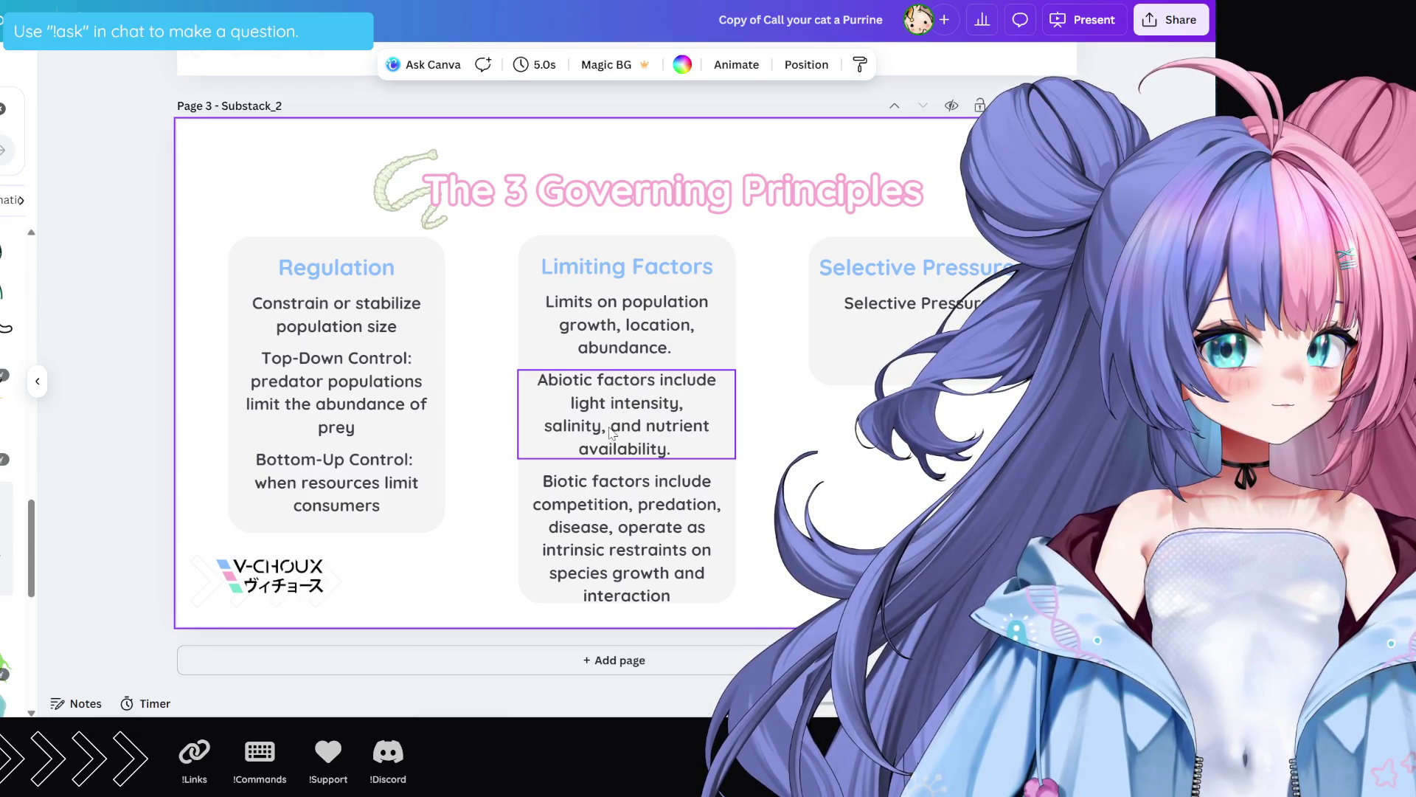
Step: Delete 'and' before 'nutrient' in the abiotic list
click(641, 427)
click(641, 427)
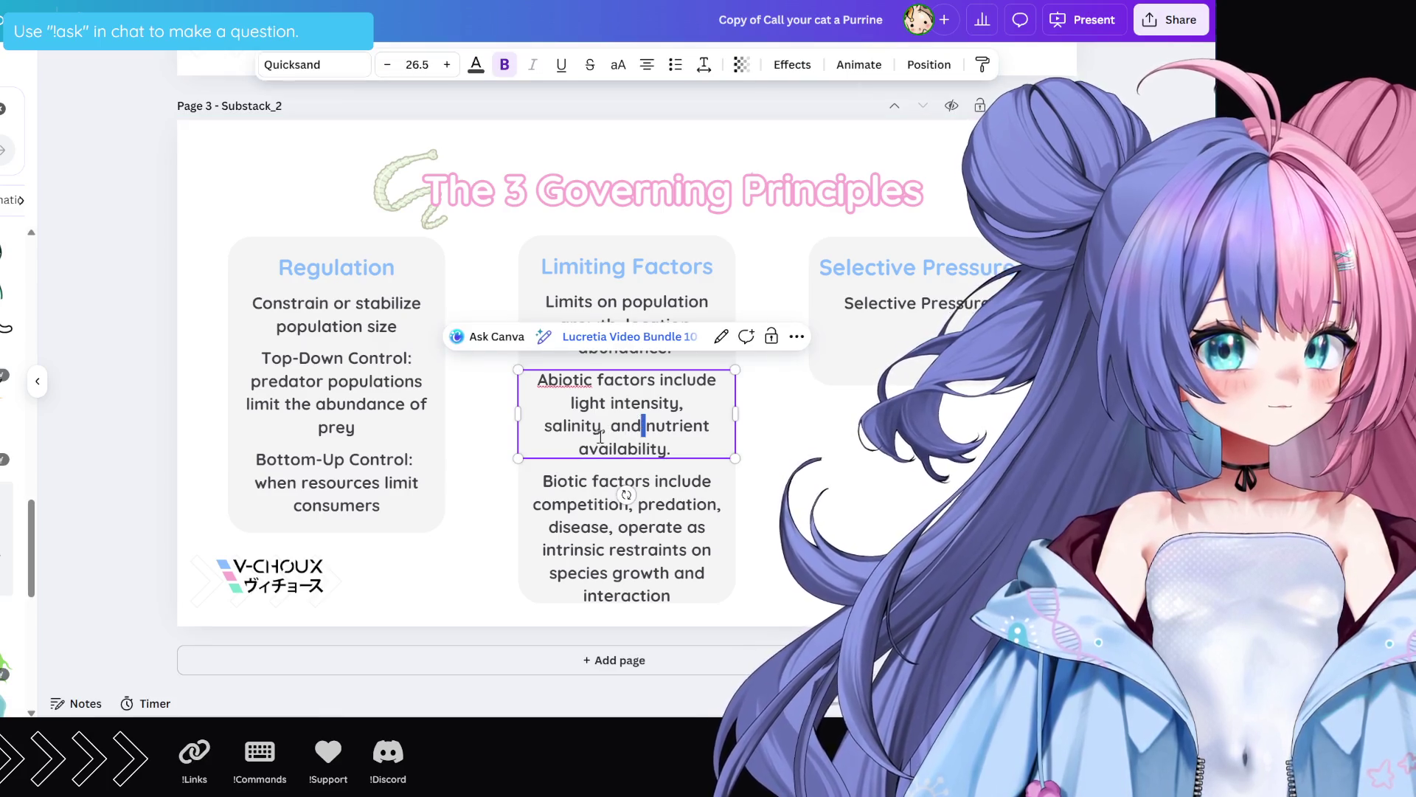
key(BackSpace)
key(BackSpace)
key(BackSpace)
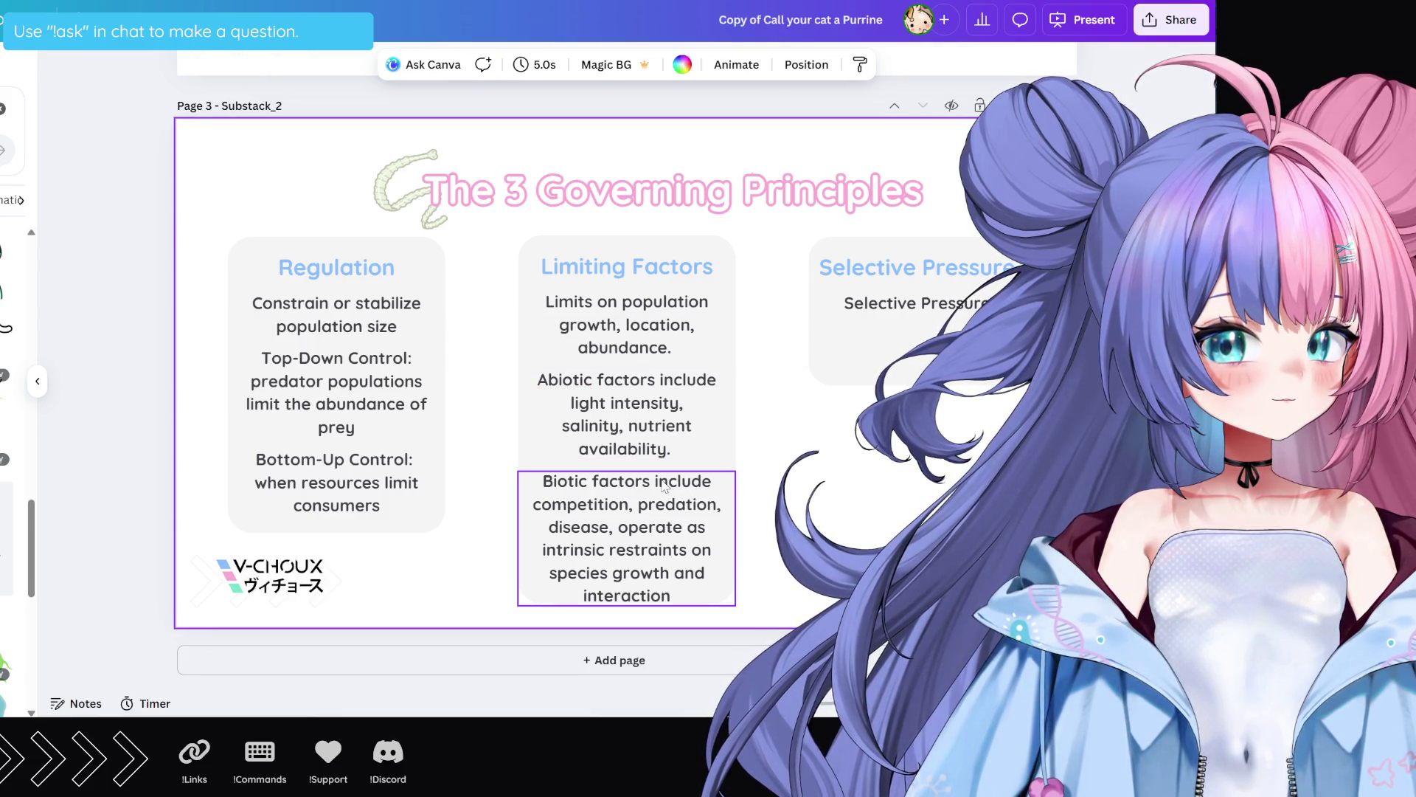
Step: Reword the biotic paragraph to 'Biotic factors (competition, predation, etc), operate as intrinsic restraints…'
click(664, 487)
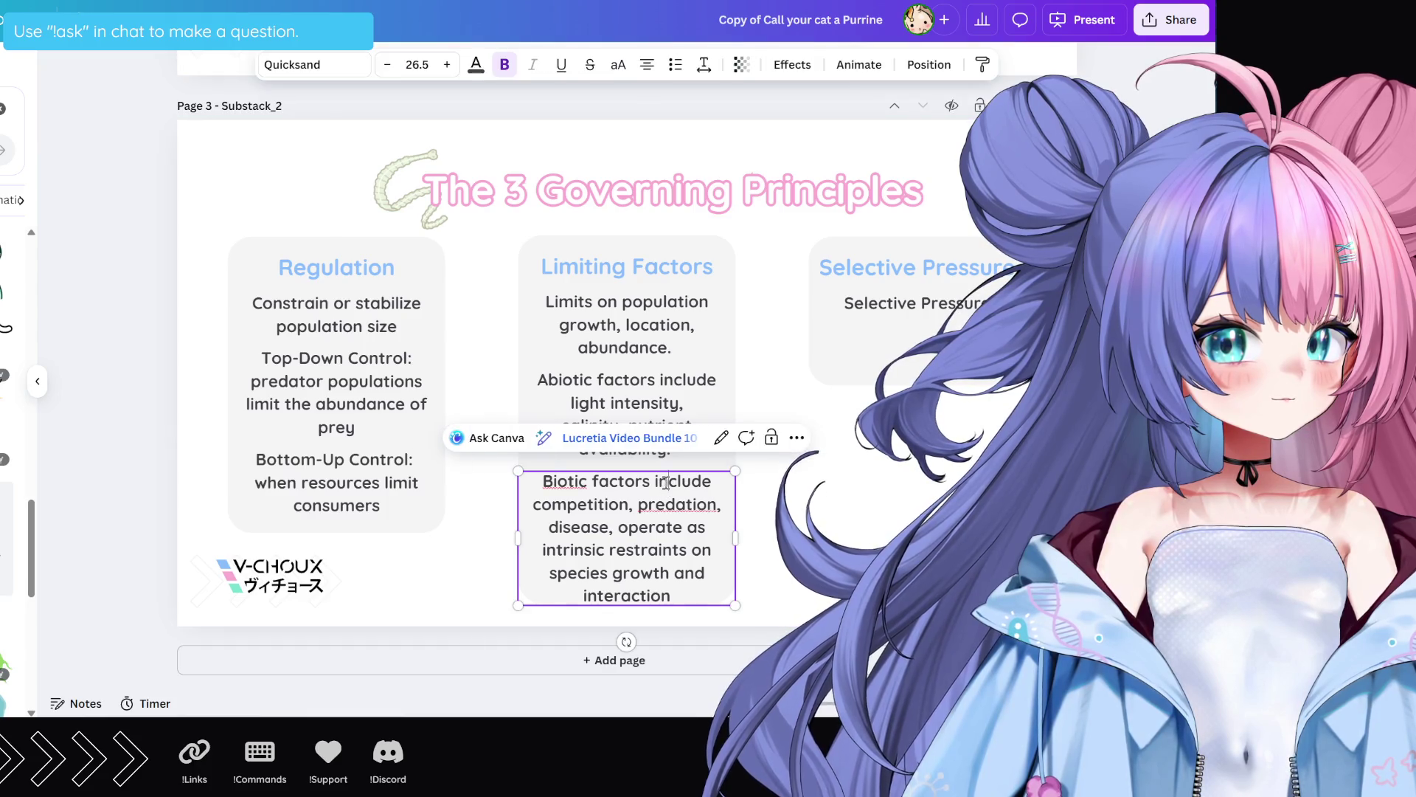
click(666, 484)
click(668, 485)
double_click(676, 481)
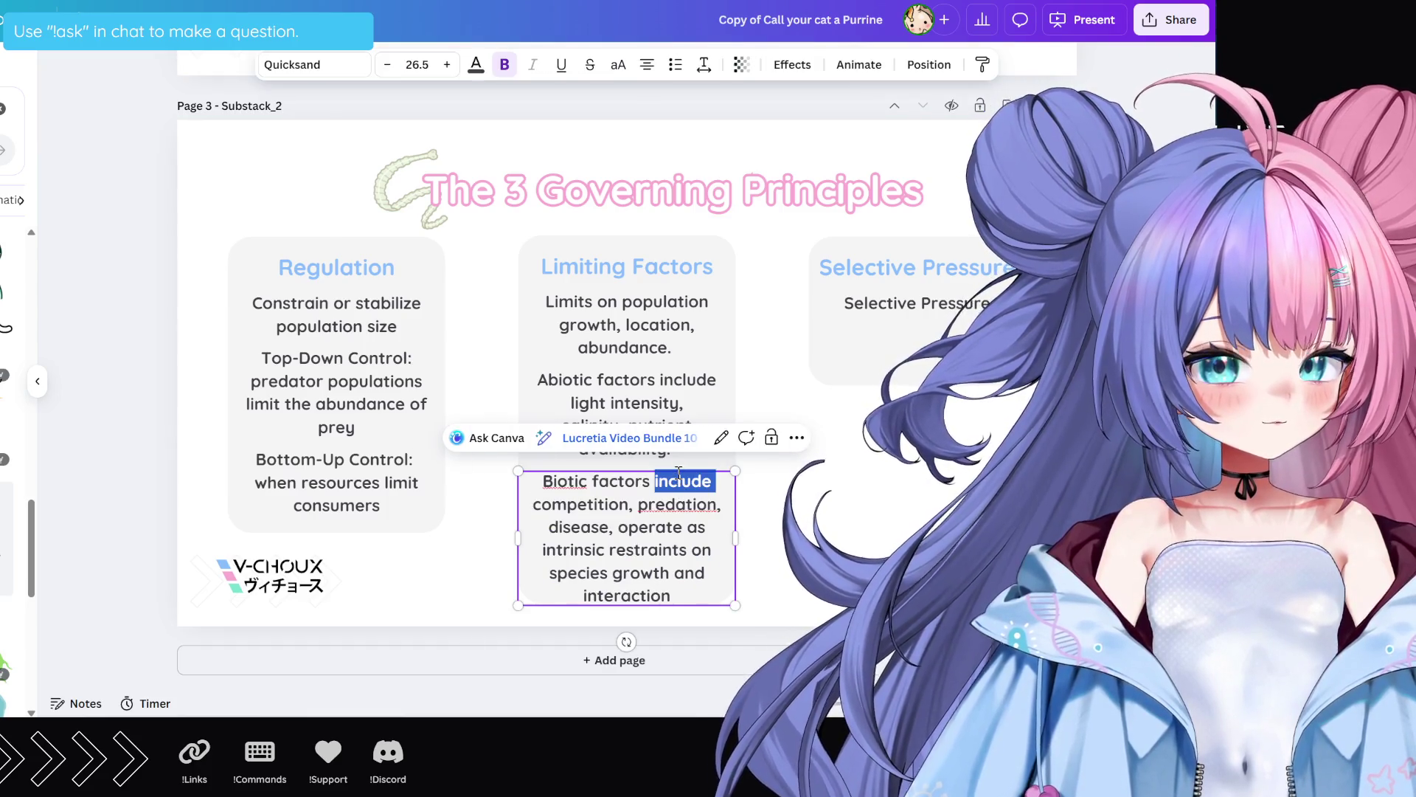
key(BackSpace)
text(()
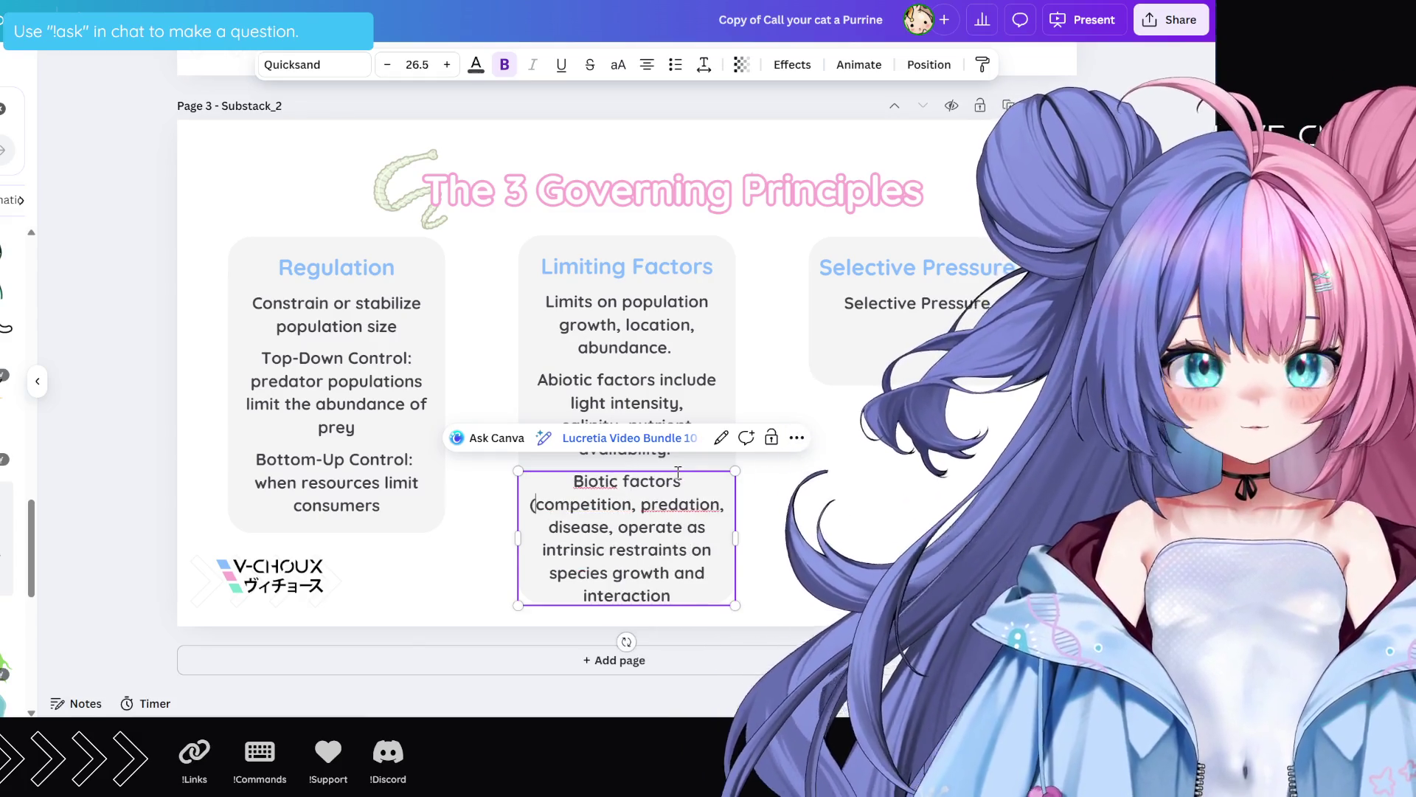
key(Right)
key(Right)
key(Right)
key(Right)
key(Right)
key(Right)
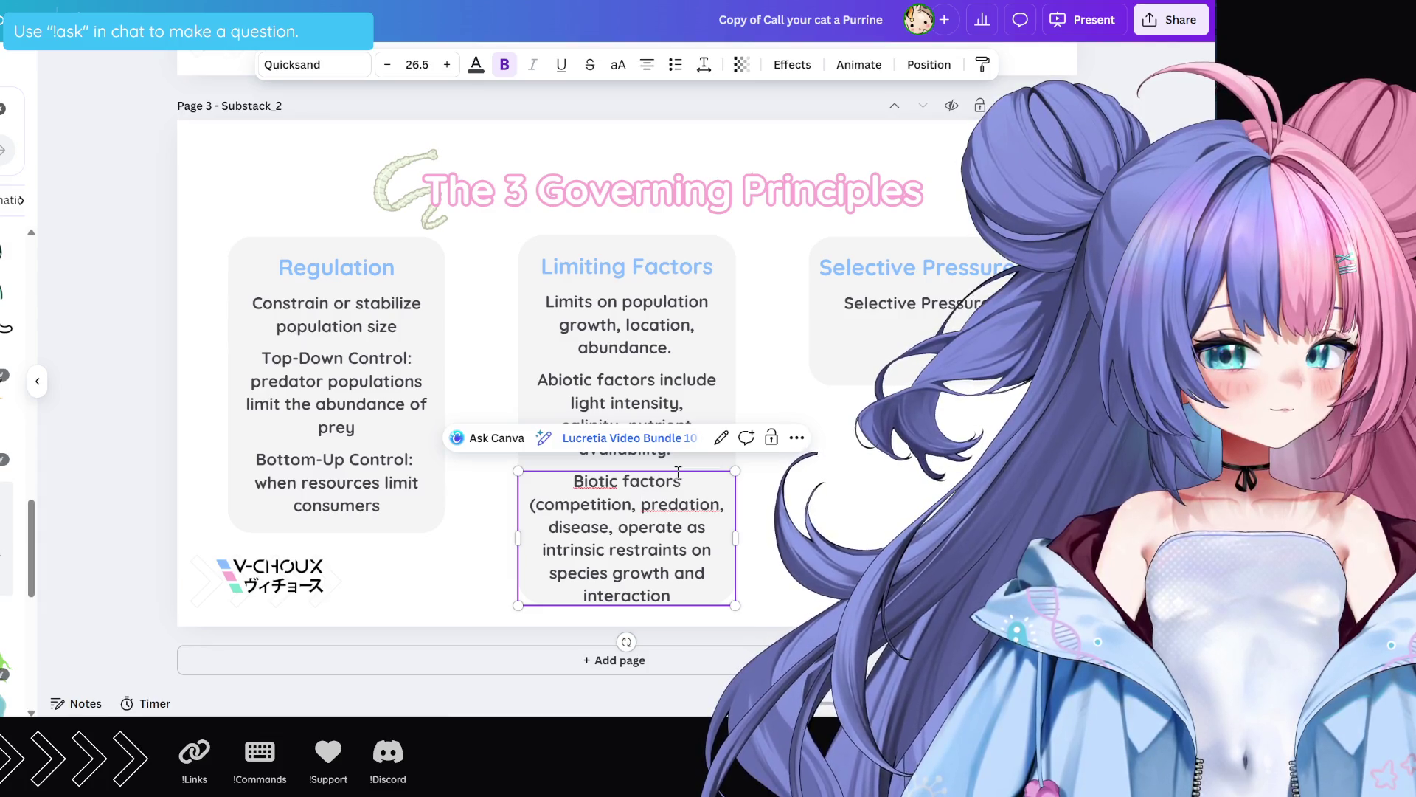
text(etc))
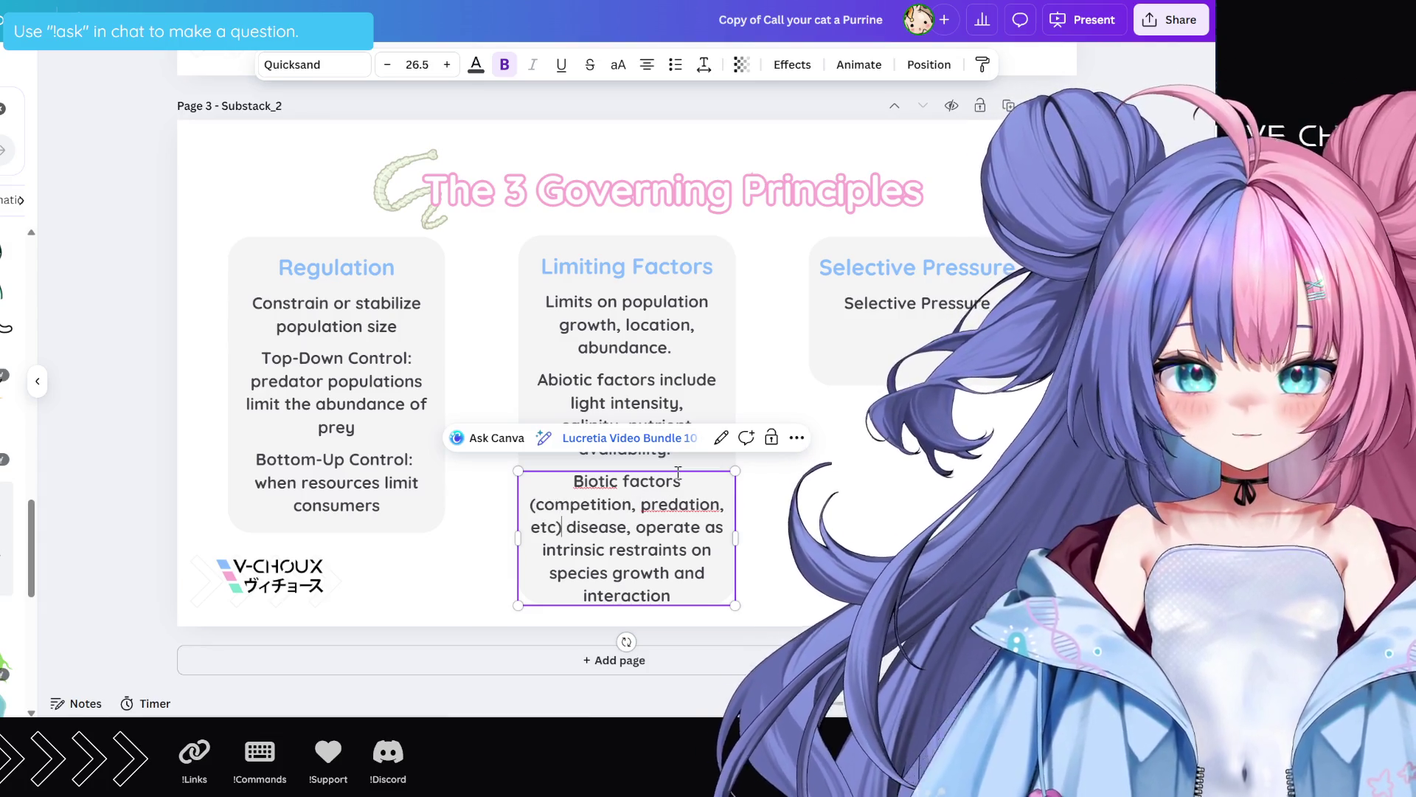
double_click(604, 523)
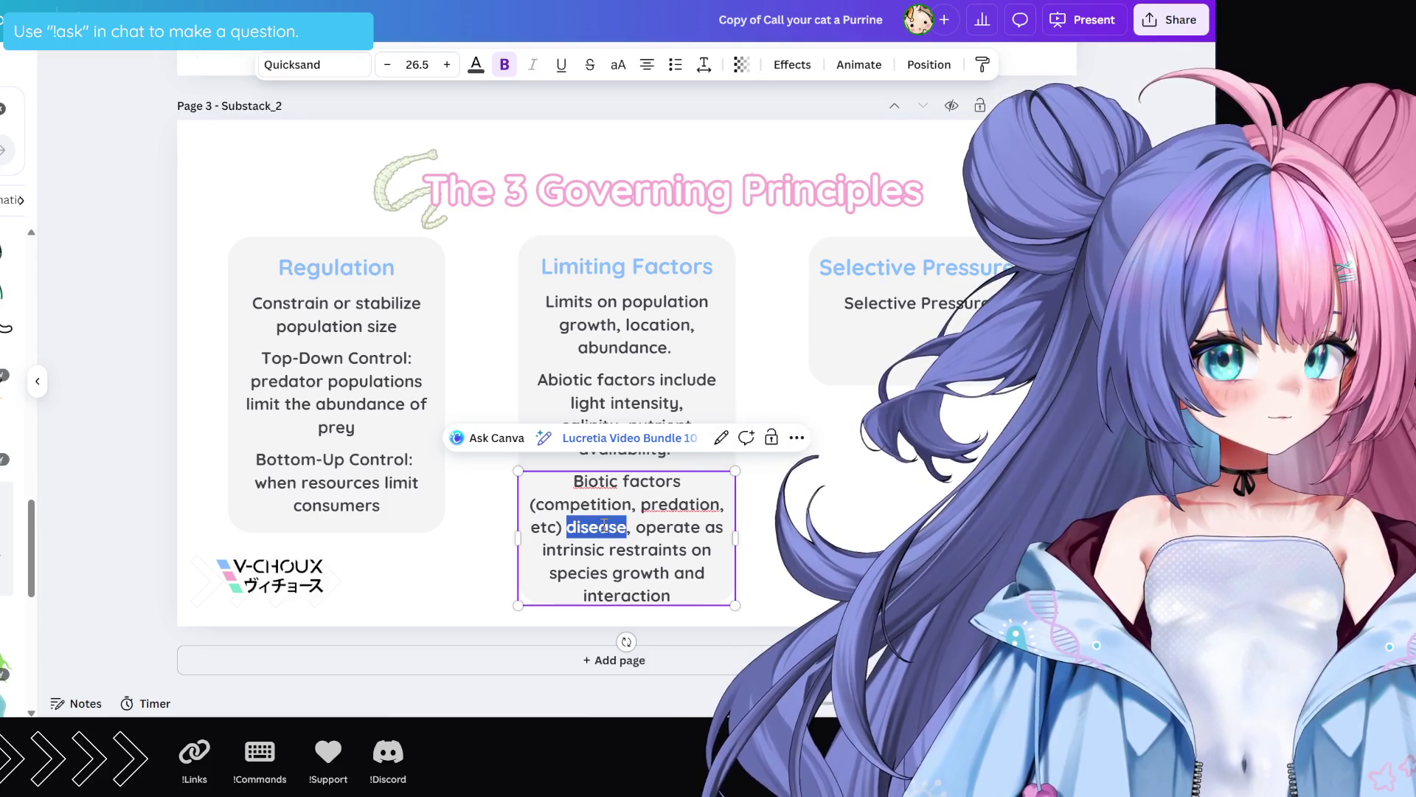
key(BackSpace)
key(BackSpace)
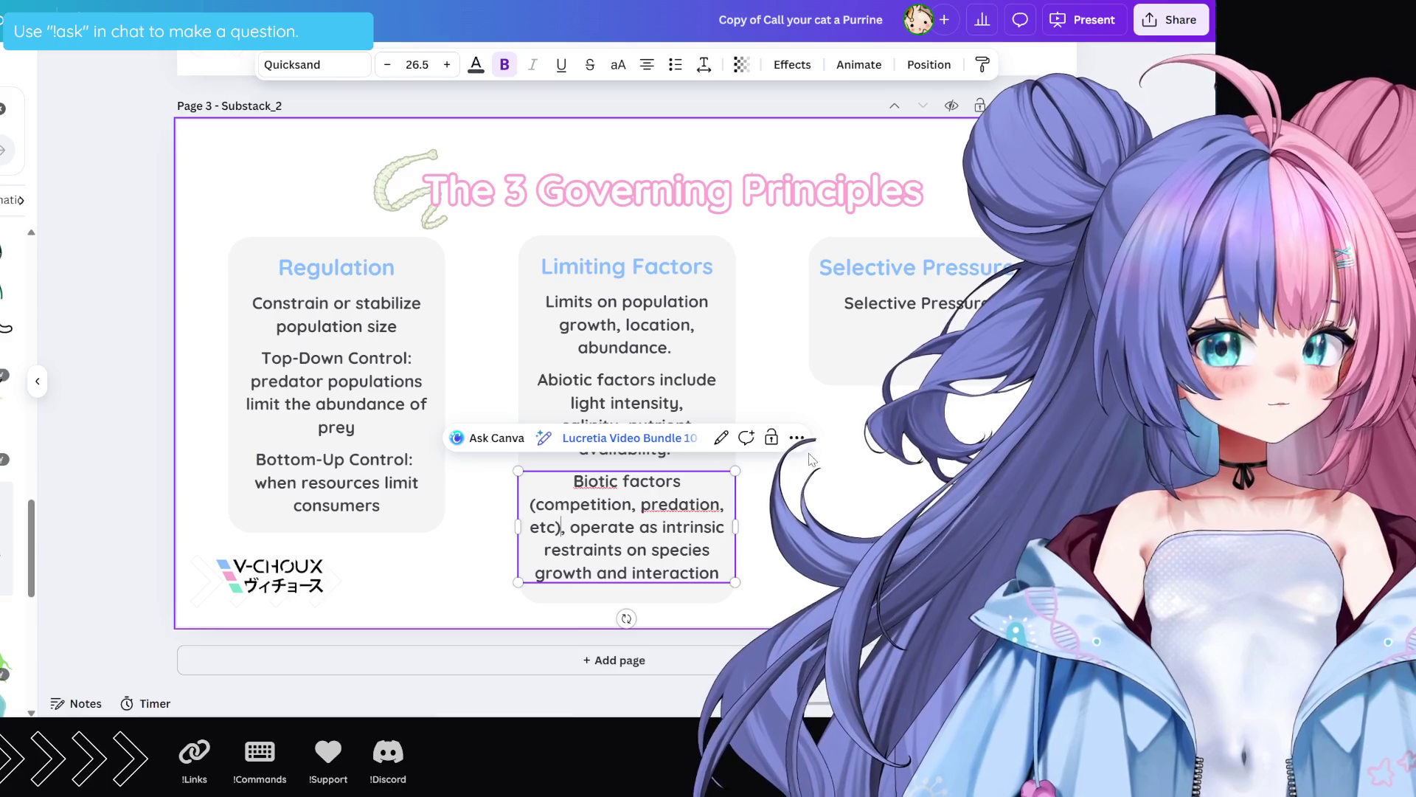
click(849, 515)
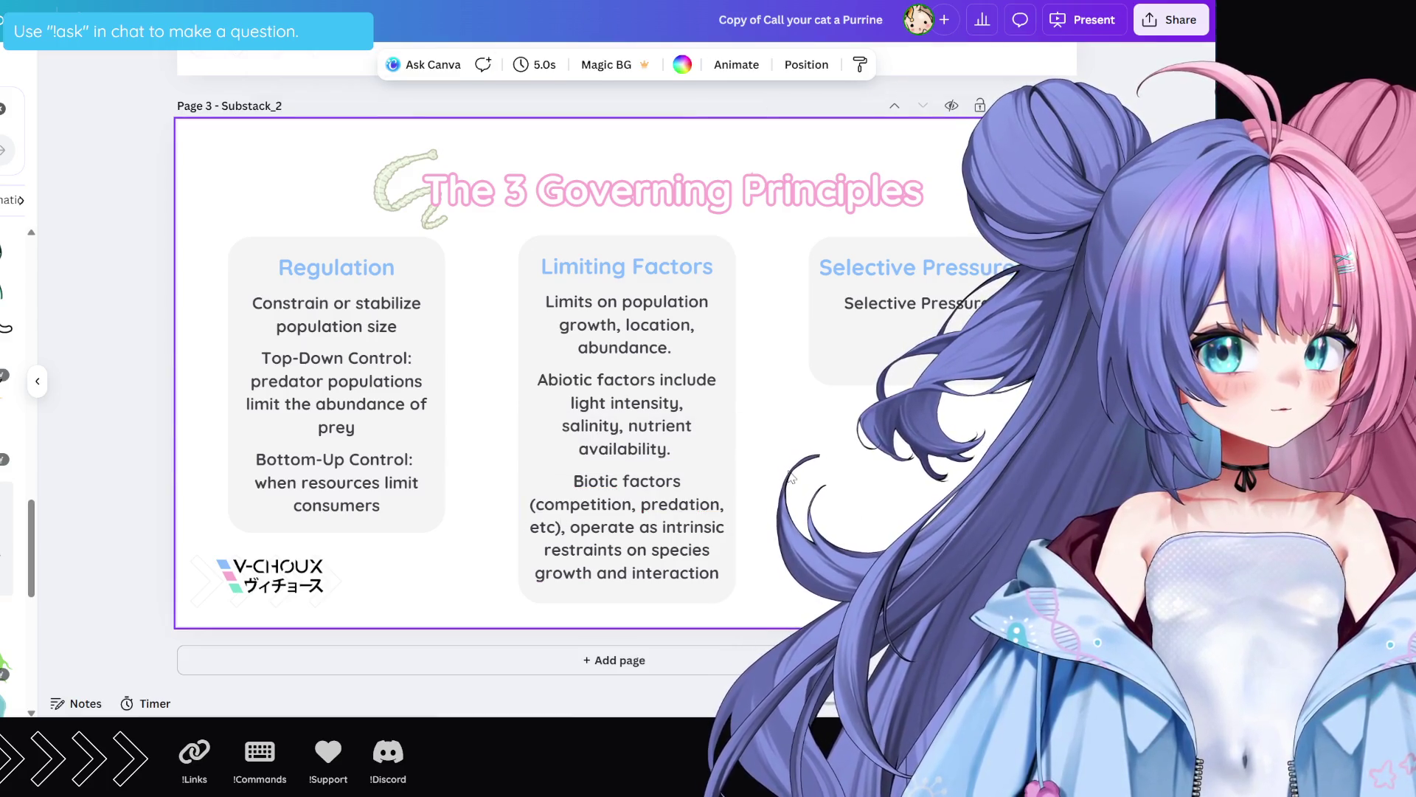
Step: Delete 'nutrient availability' from the abiotic list, nudge the biotic paragraph up, and shorten the box
click(653, 427)
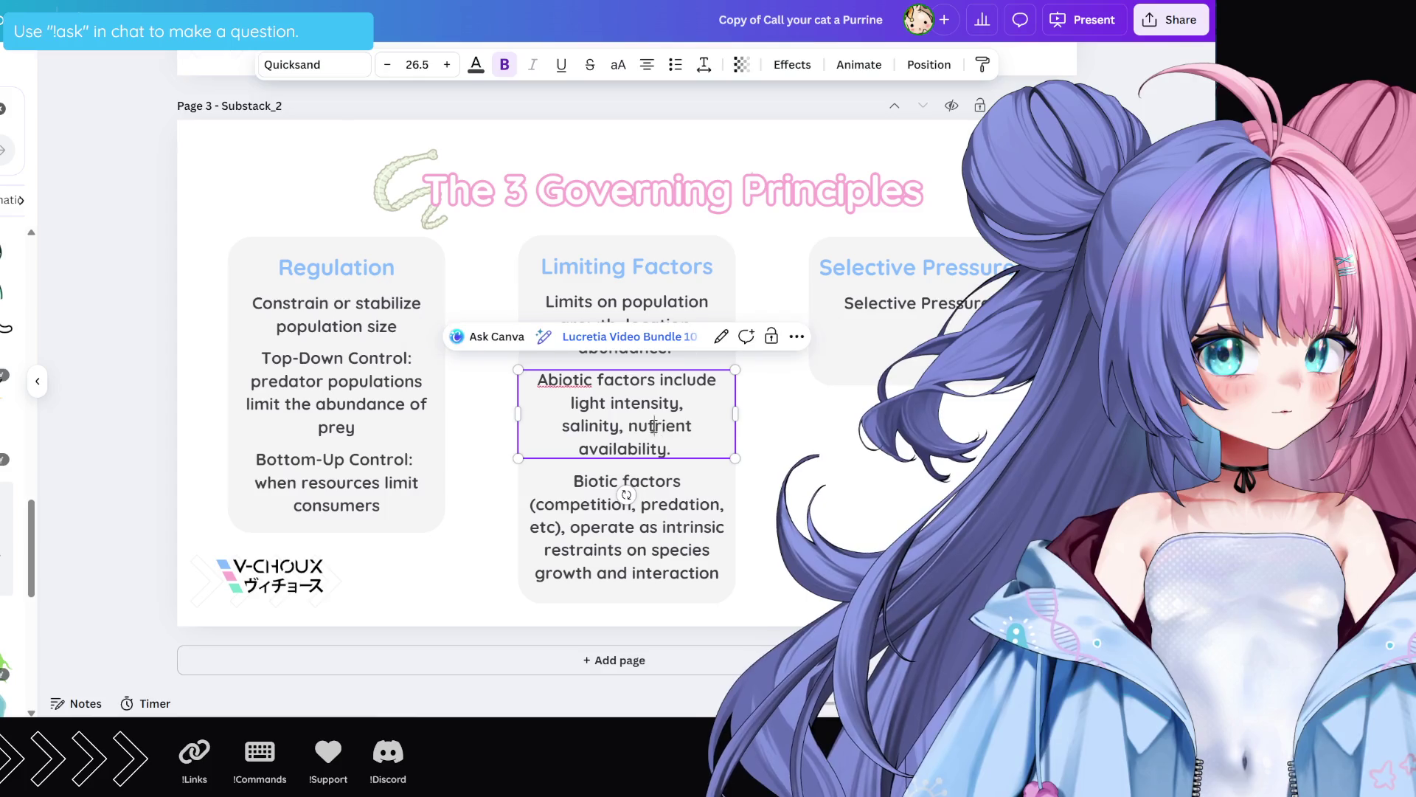
drag(654, 426, 650, 450)
key(BackSpace)
key(BackSpace)
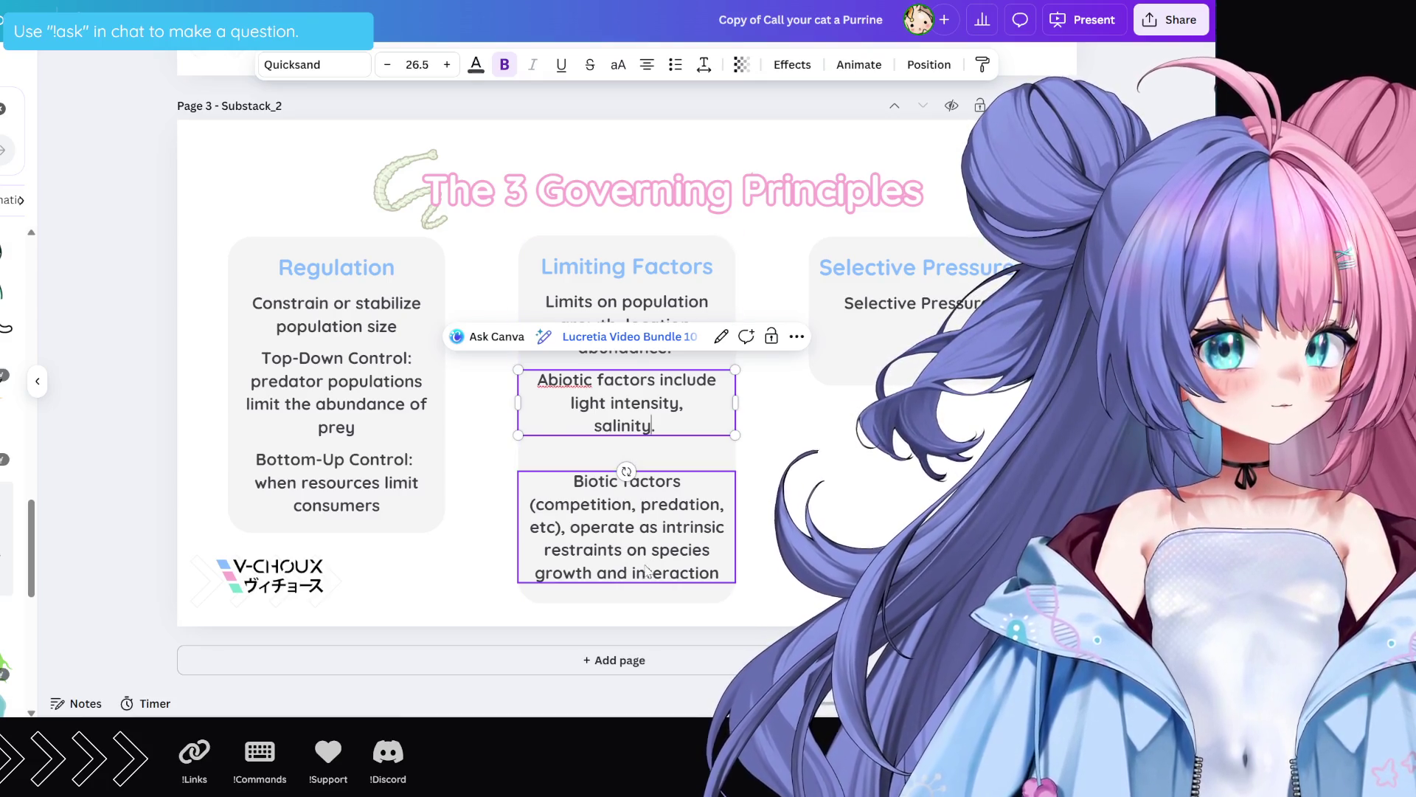
click(623, 468)
drag(633, 557, 633, 539)
click(627, 593)
drag(633, 601, 632, 579)
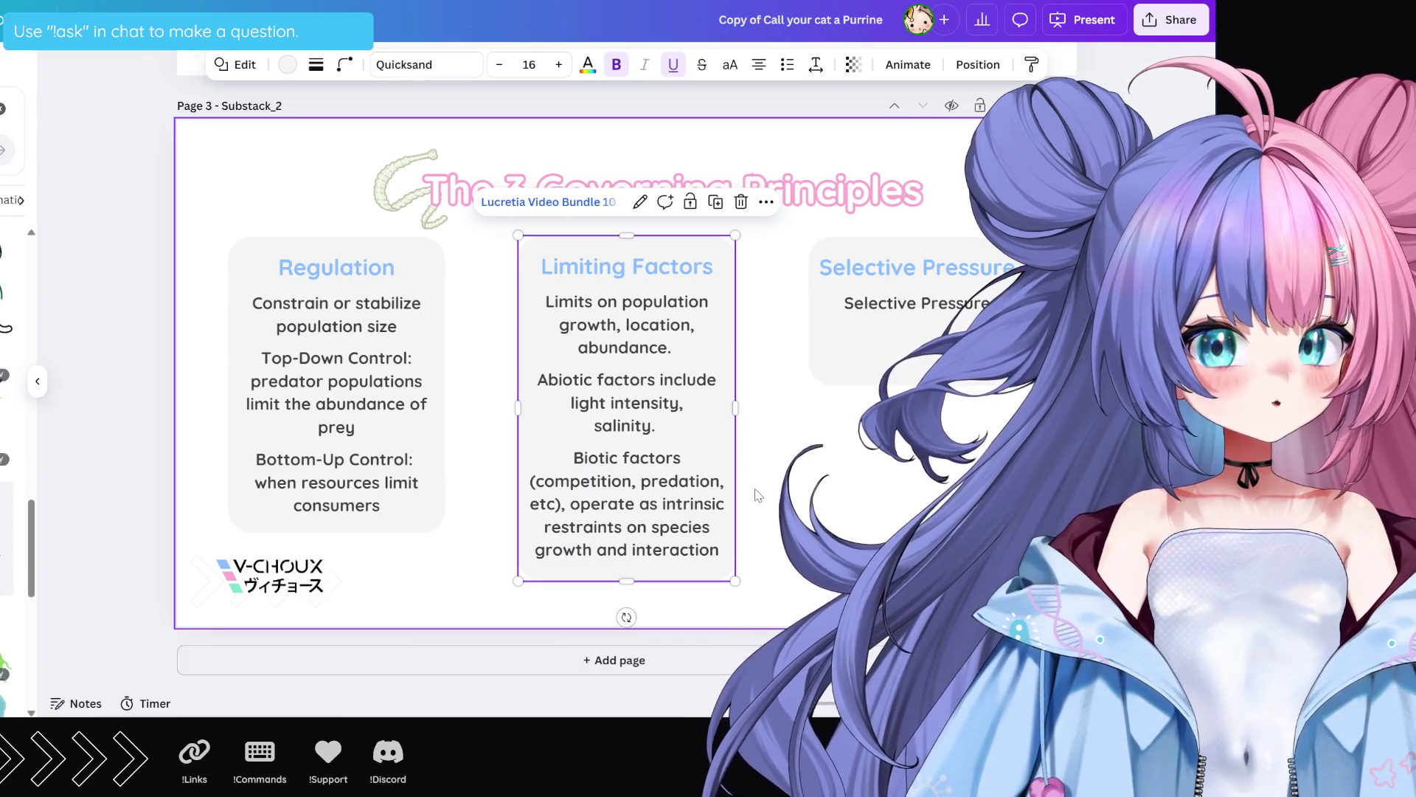
Step: Remove the stray period after 'salinity', move the biotic paragraph beneath it, and trim the card to fit
double_click(666, 426)
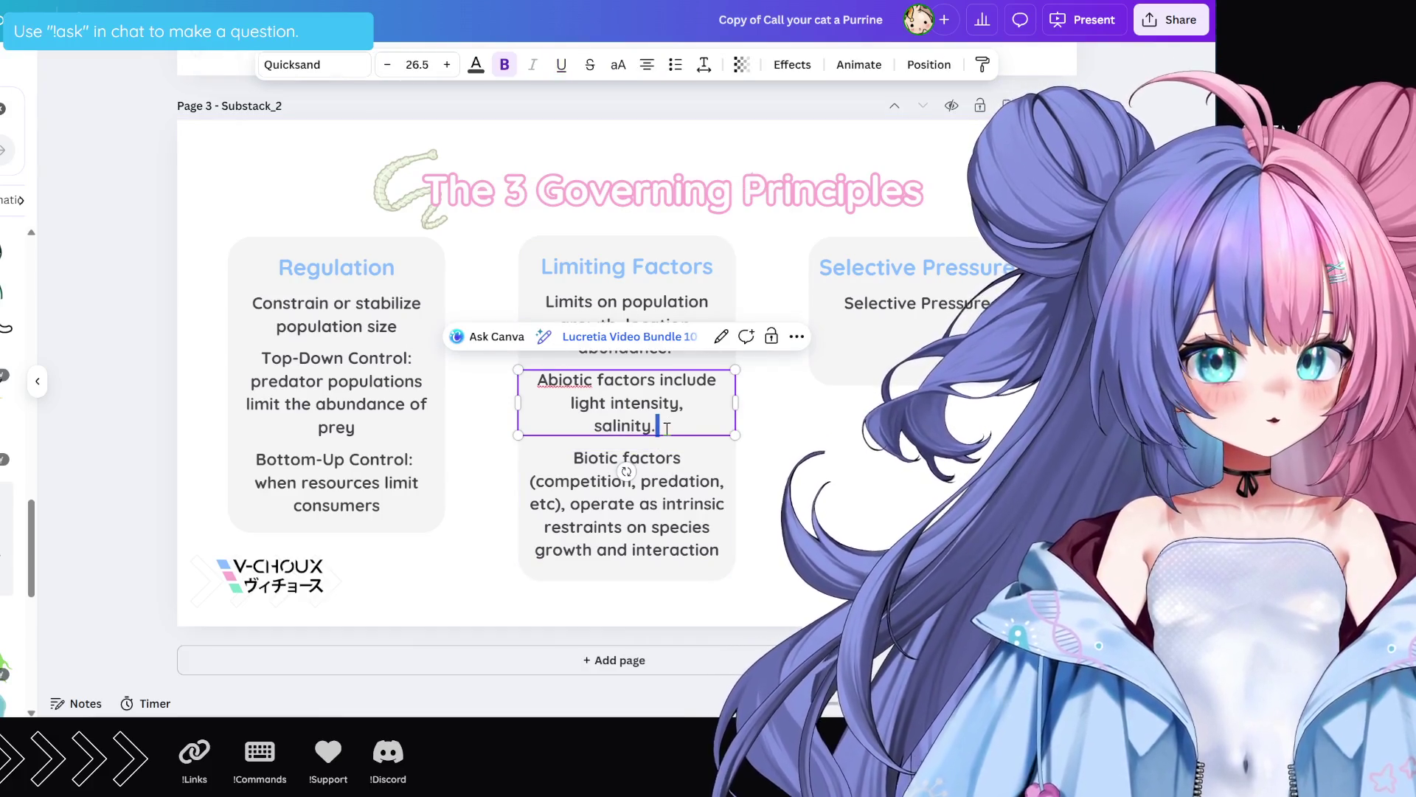
key(BackSpace)
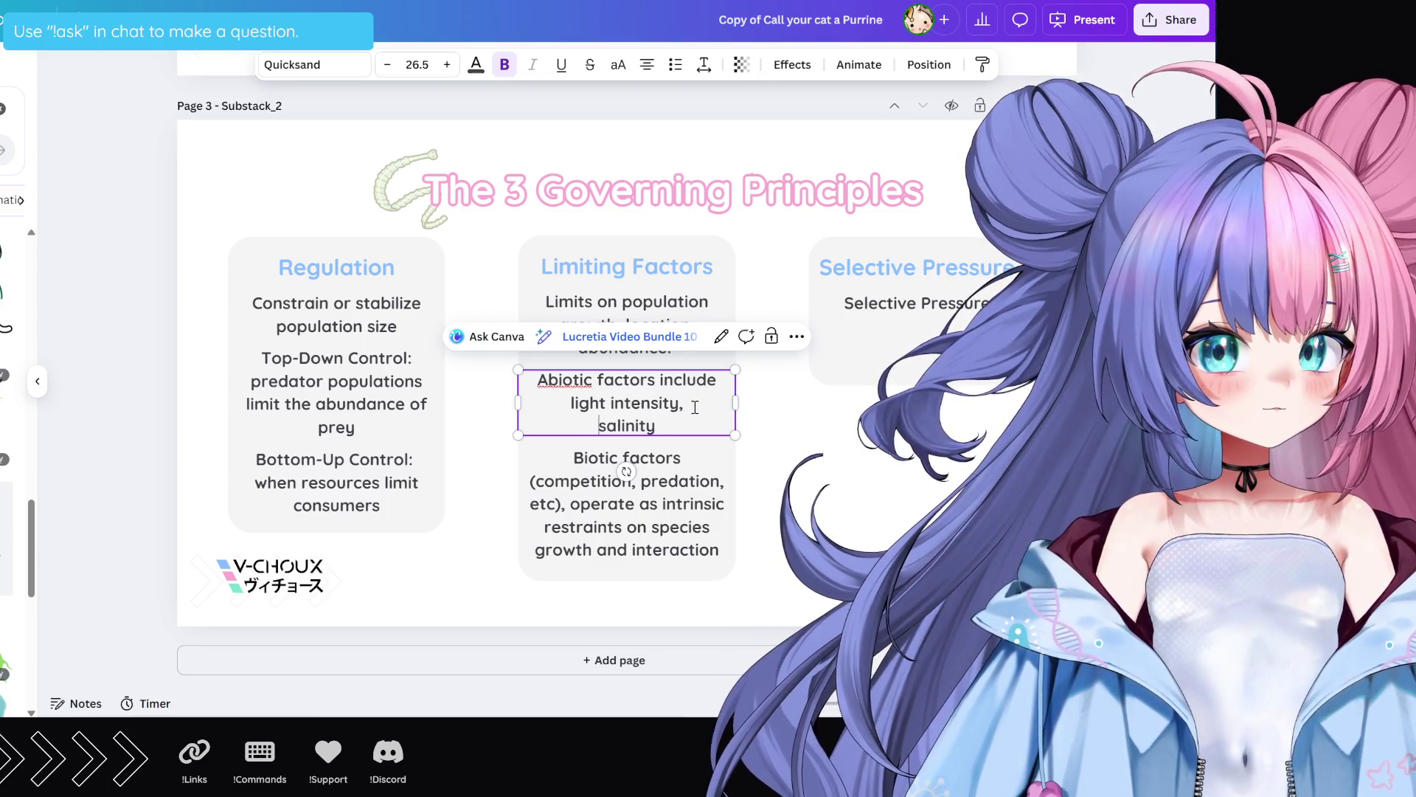
key(BackSpace)
click(642, 535)
drag(642, 535, 638, 507)
click(627, 570)
drag(631, 582, 627, 563)
key(Escape)
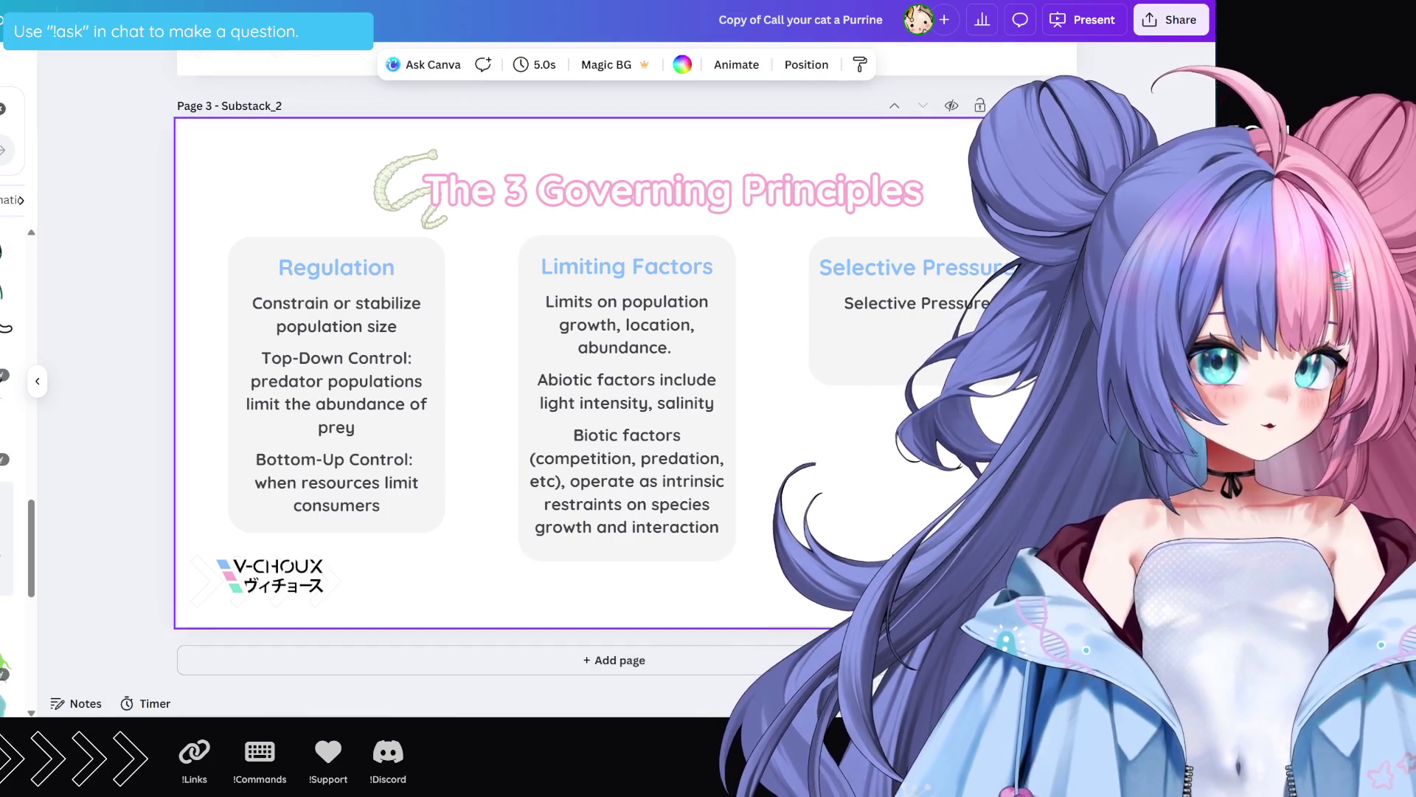
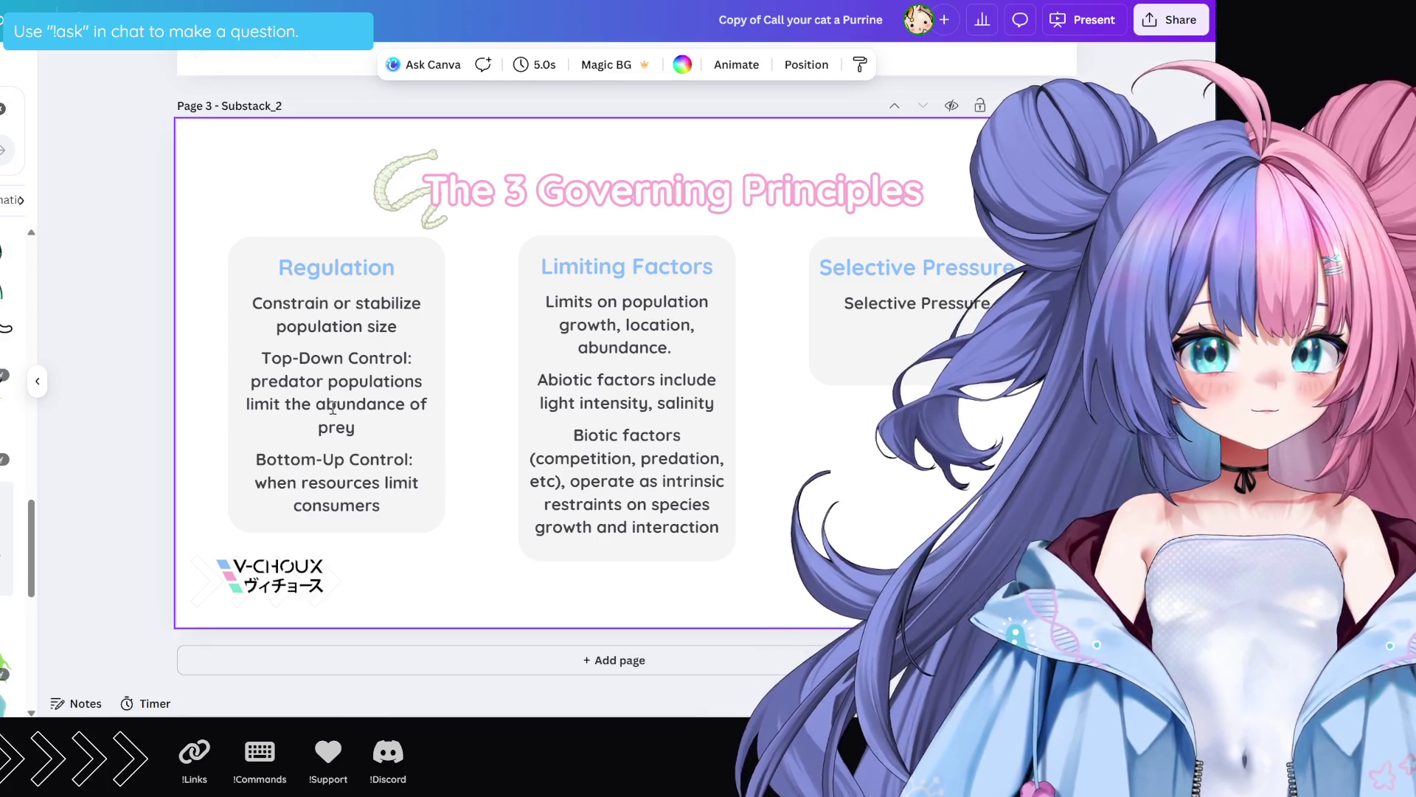
Step: Paste the definition into the Selective Pressure card, capitalise 'External', and delete the Biological factors sentences
click(899, 304)
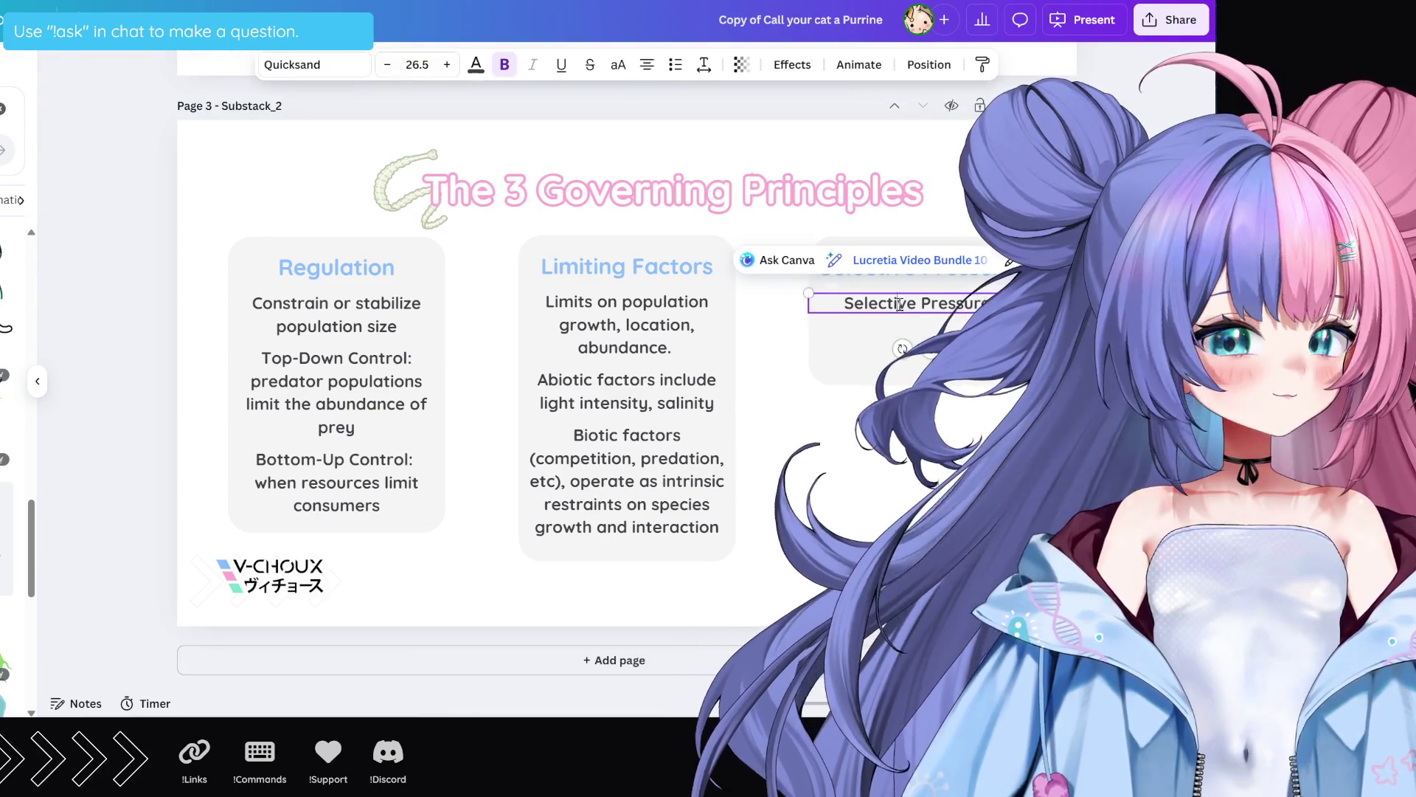
key(ctrl+v)
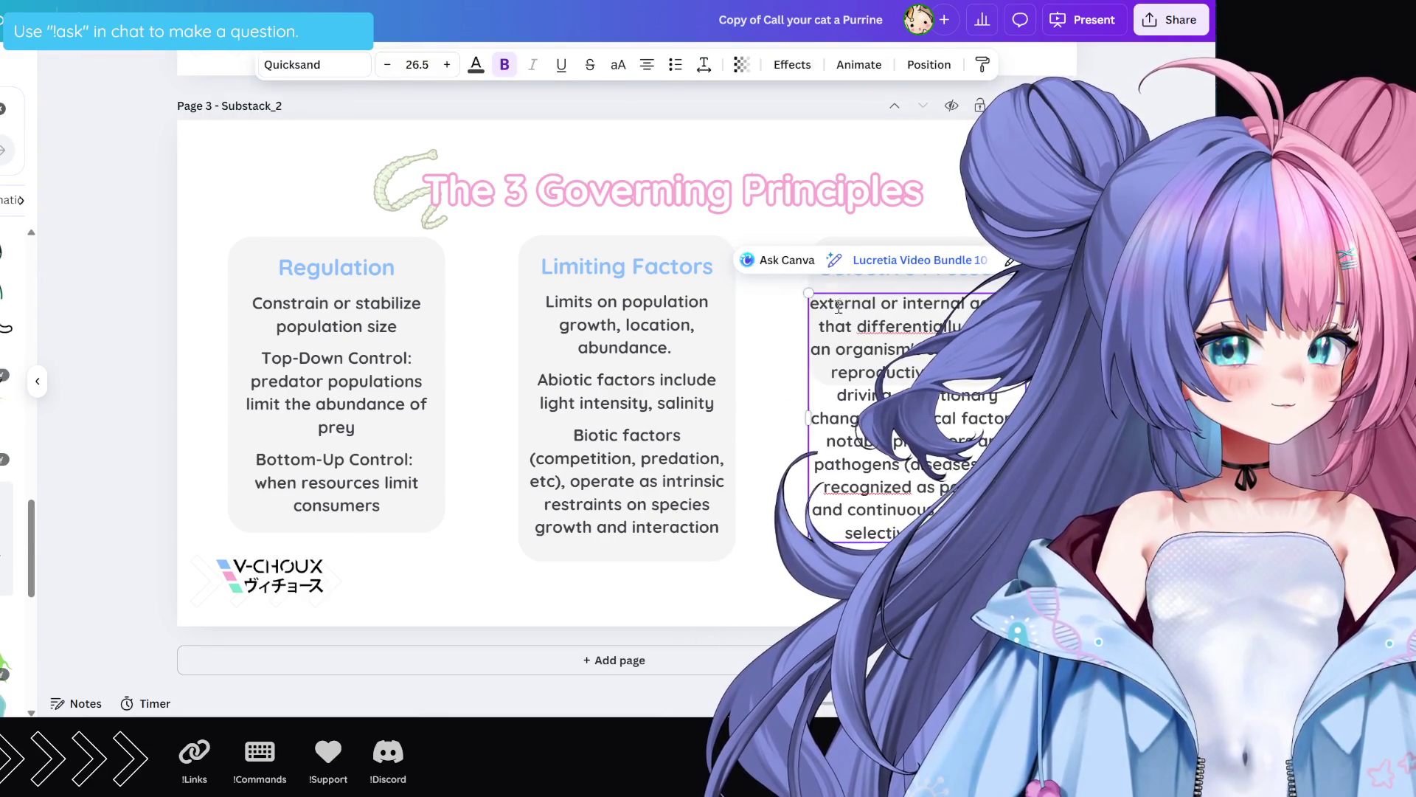
click(819, 304)
key(BackSpace)
text(E)
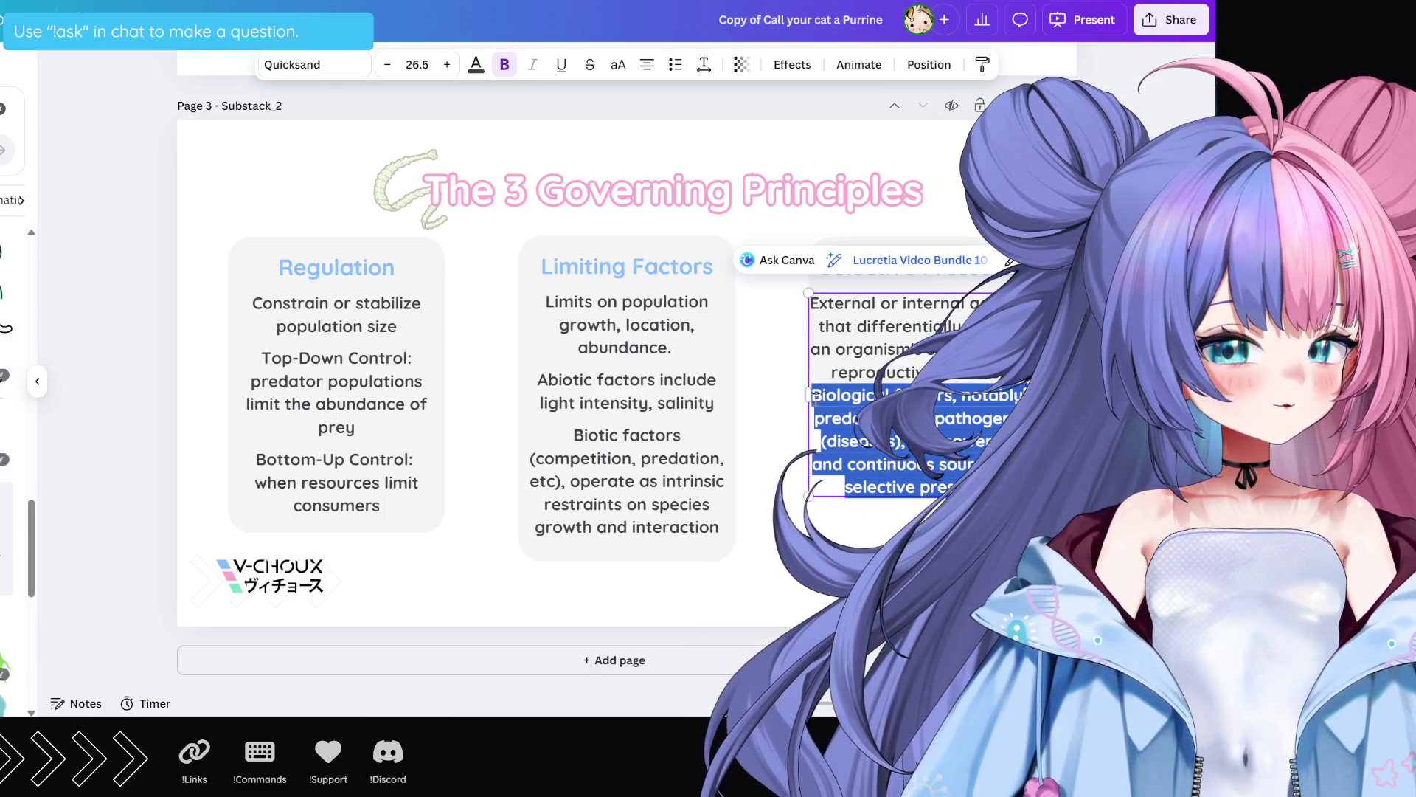
key(BackSpace)
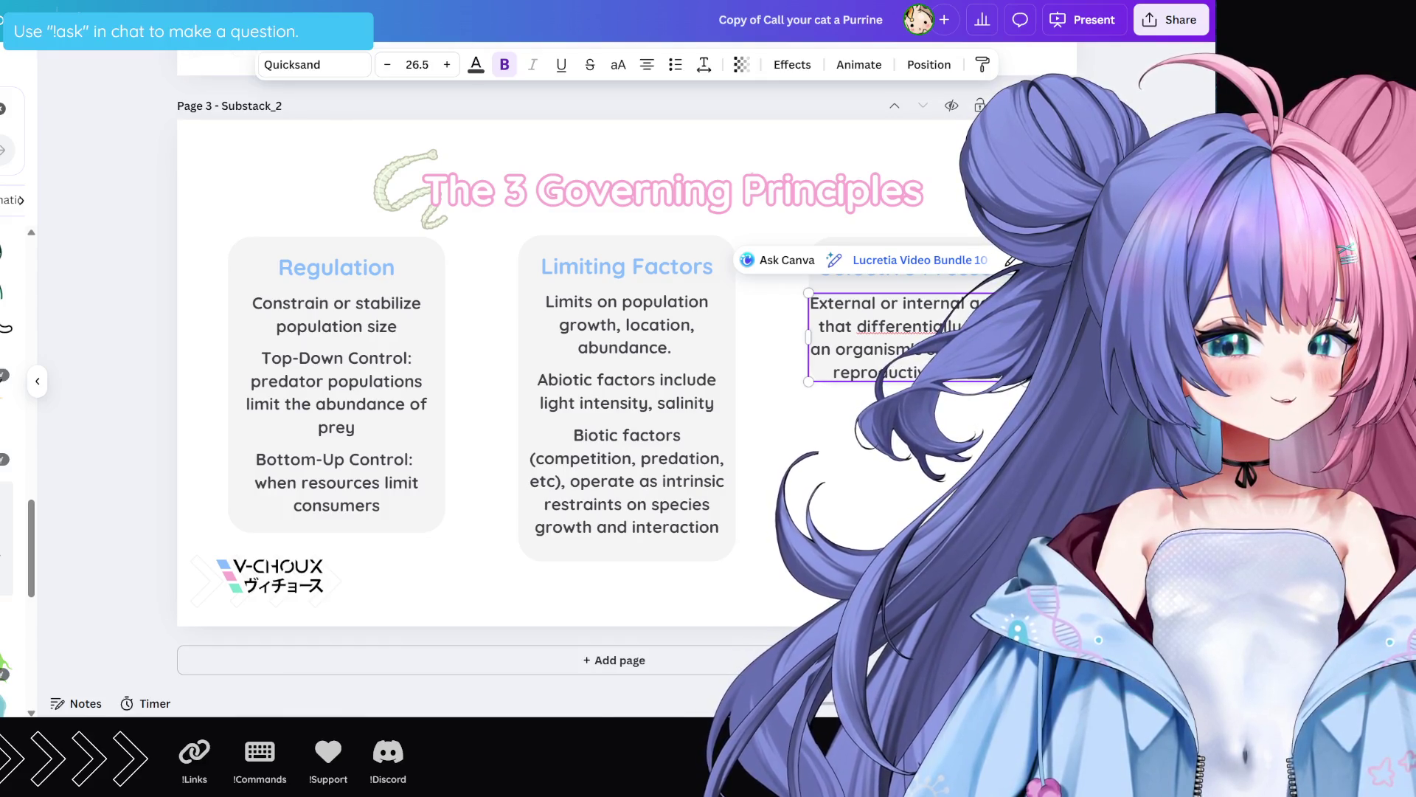
Step: Remove the period after 'abundance' and add a duplicate text box holding the Biological factors text
click(676, 349)
key(BackSpace)
click(898, 322)
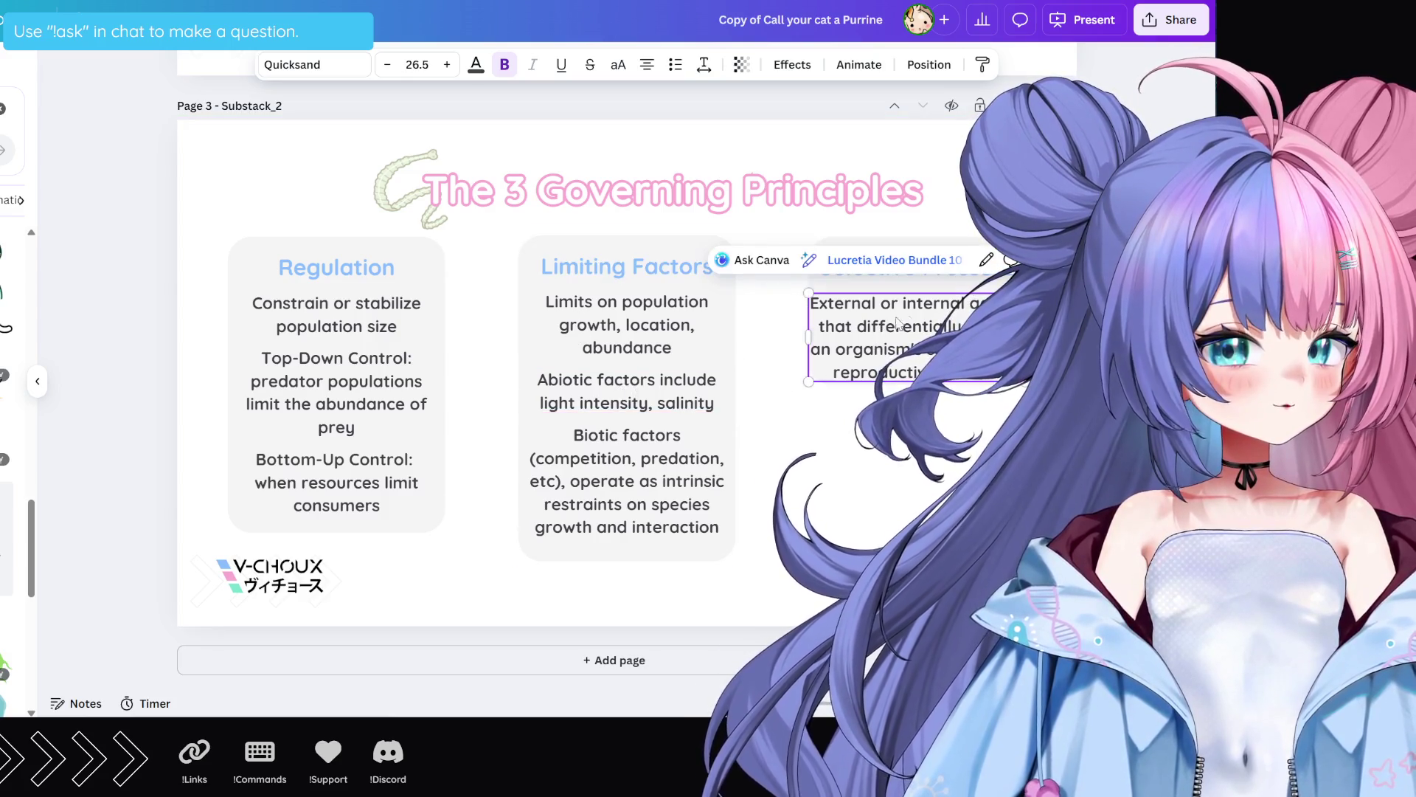
key(ctrl+d)
drag(907, 354, 900, 464)
key(Return)
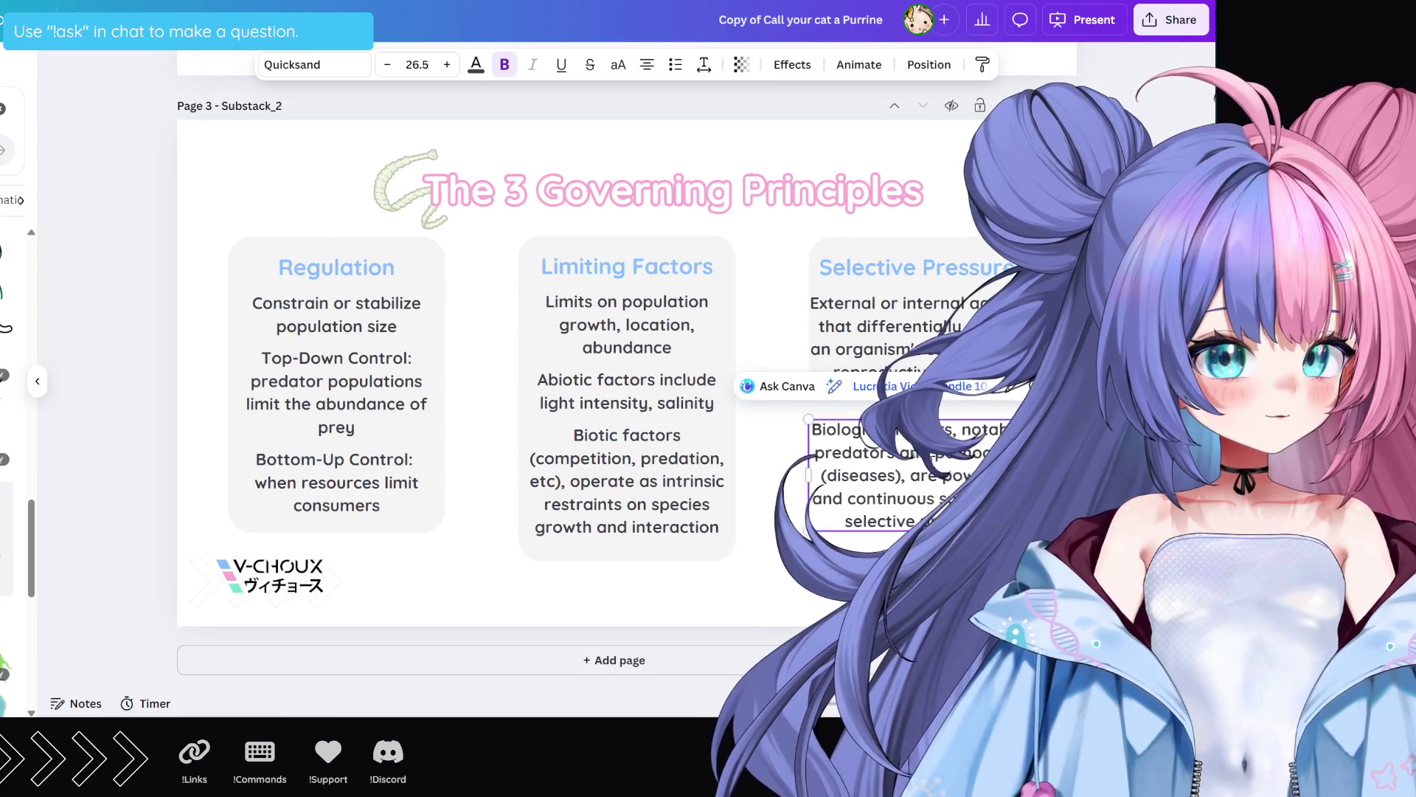
Step: Reword the definition to 'External and internal', add line breaks, and move the Biological paragraph lower
click(886, 346)
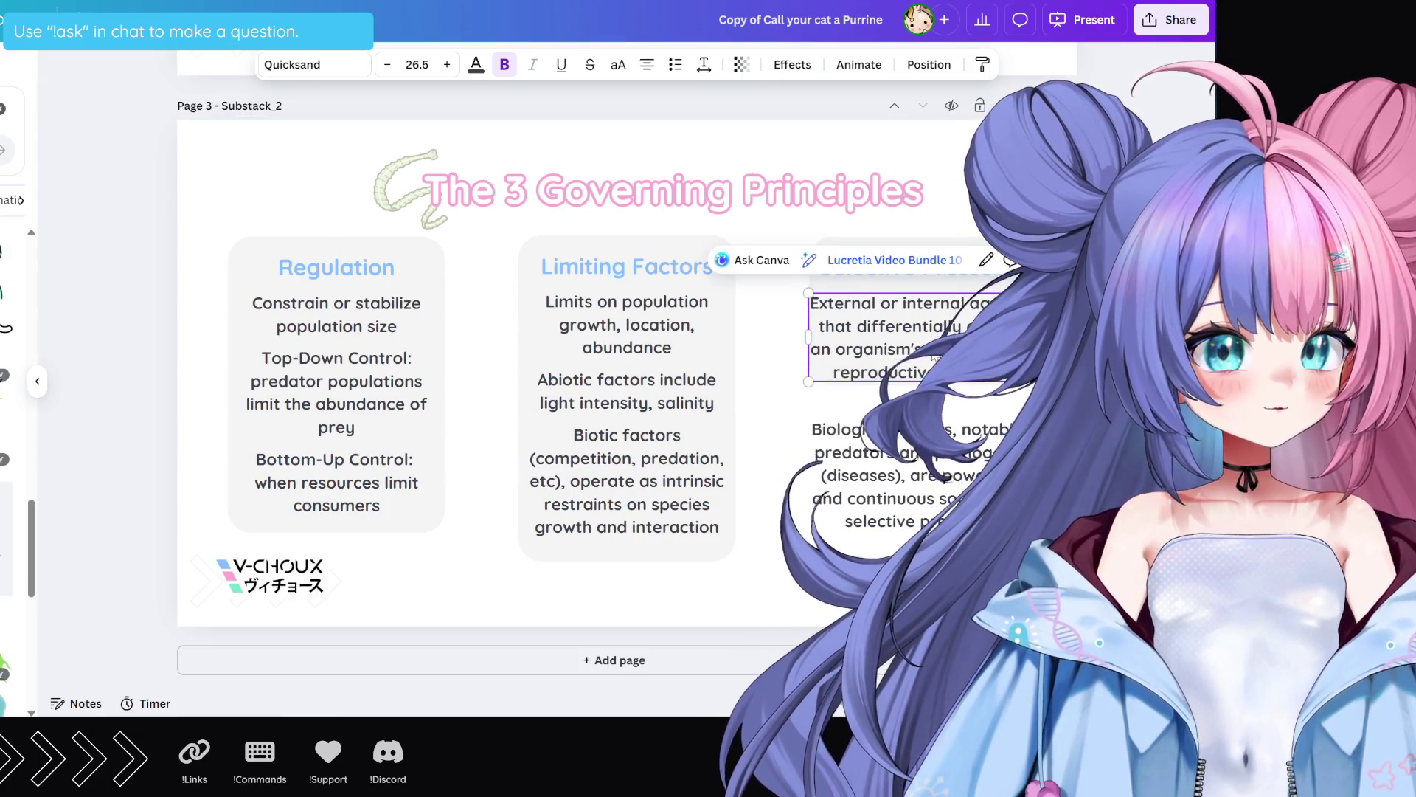
click(907, 307)
key(BackSpace)
key(BackSpace)
key(BackSpace)
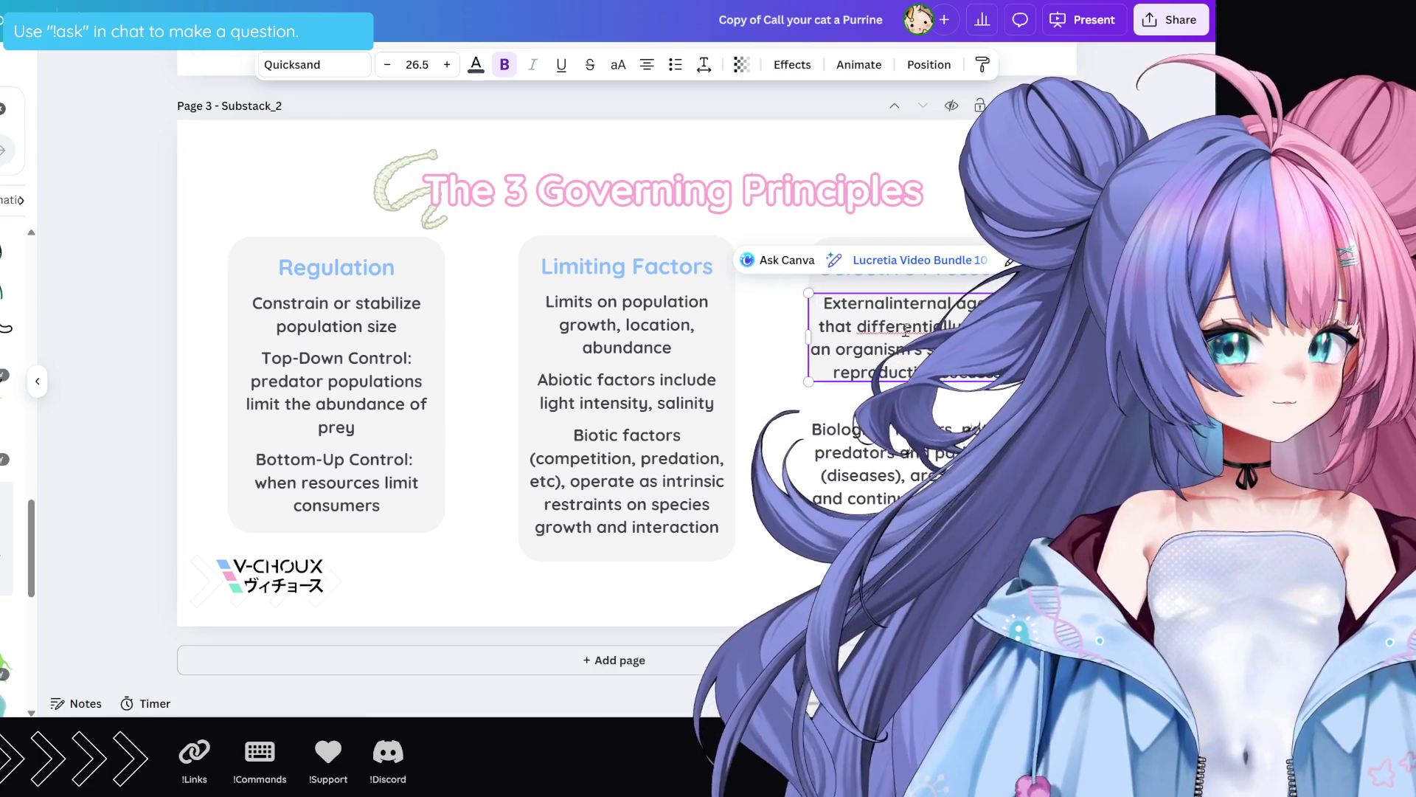
text(/)
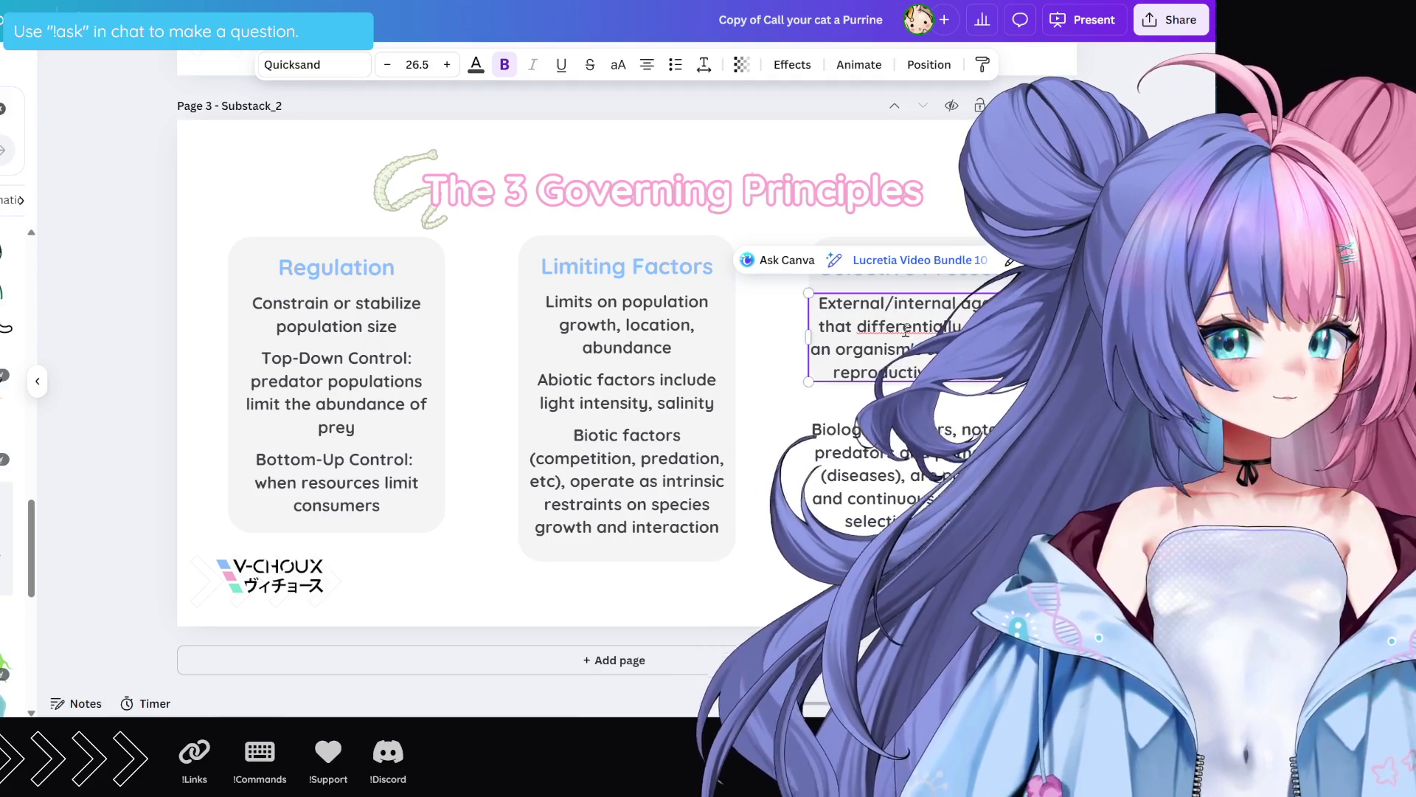
key(BackSpace)
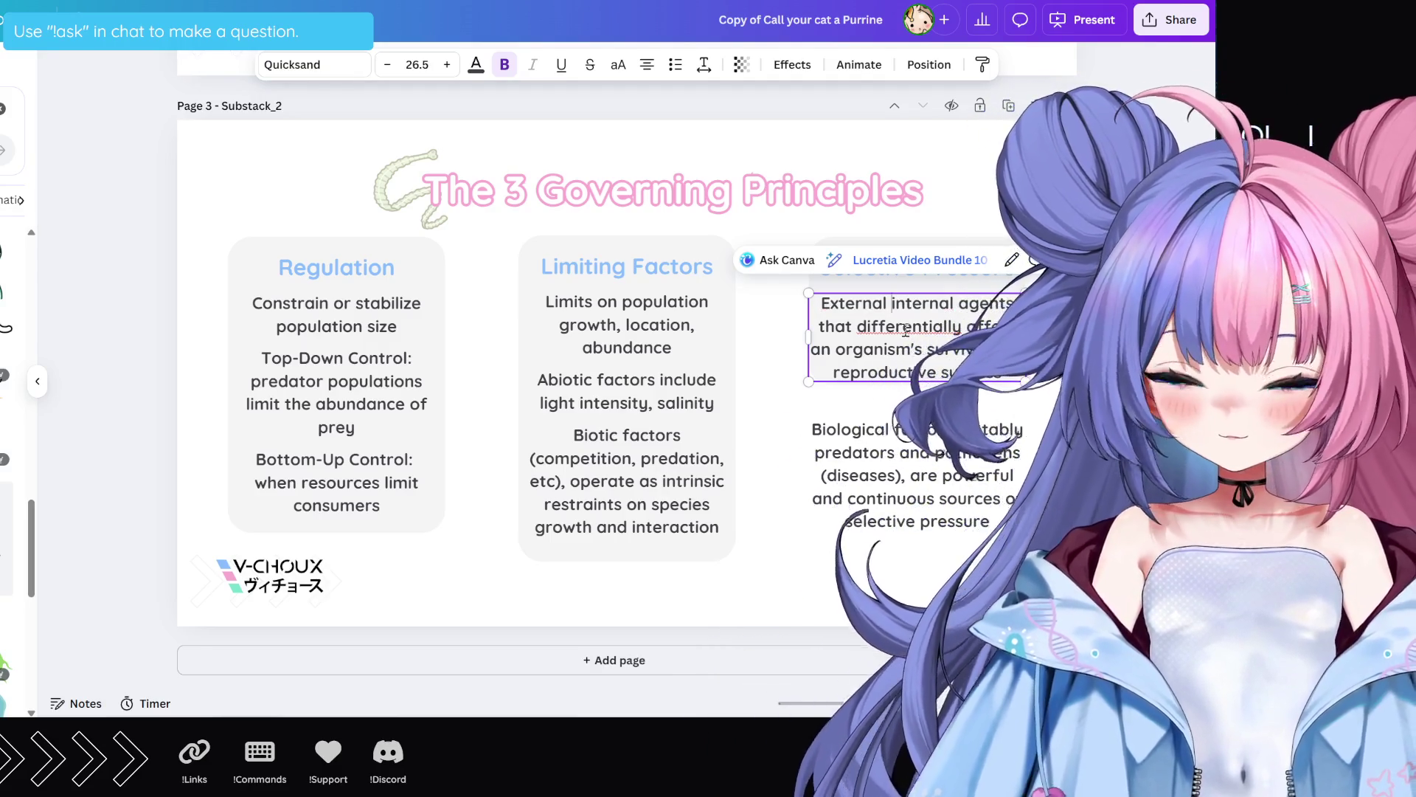
text(or)
key(BackSpace)
key(BackSpace)
key(BackSpace)
text(nd)
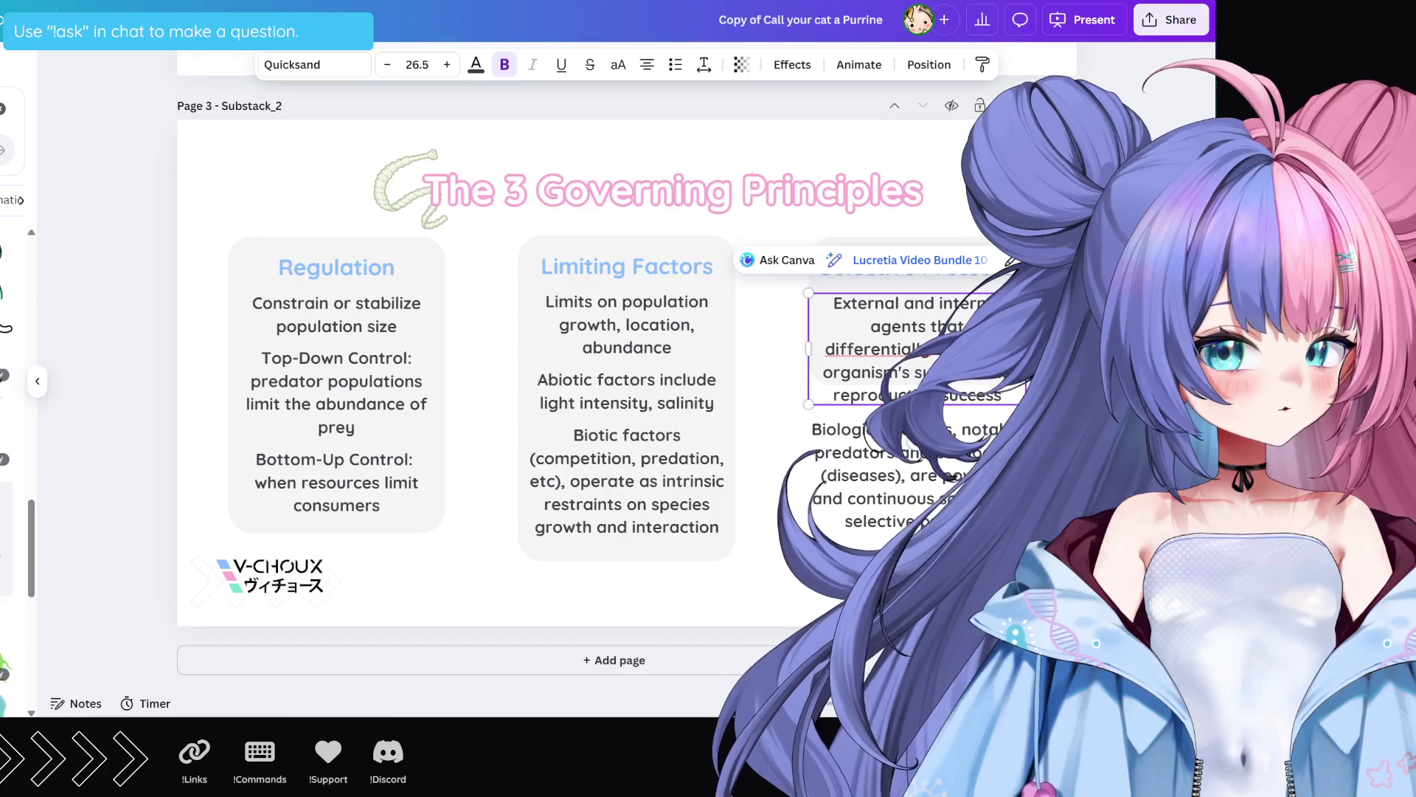
text(an)
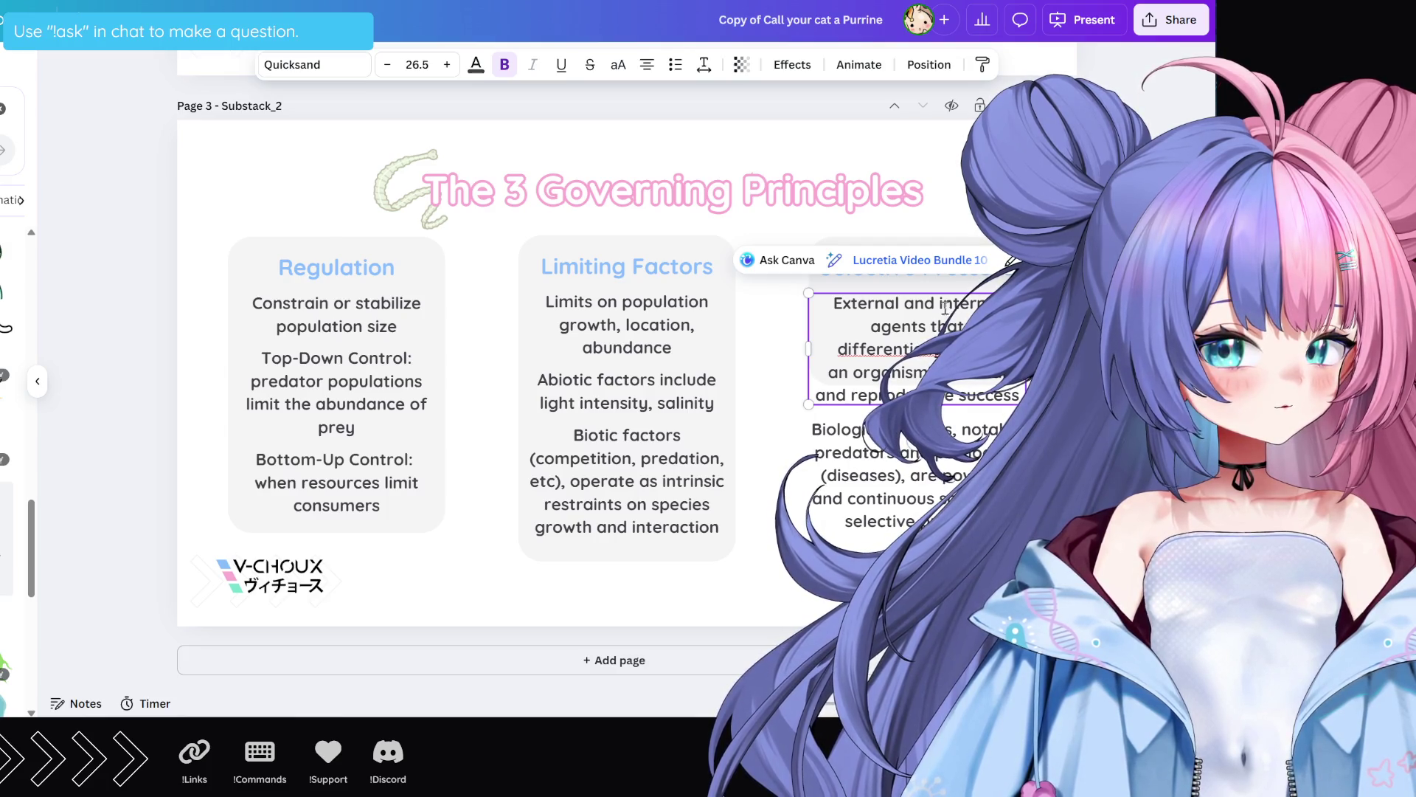
key(Return)
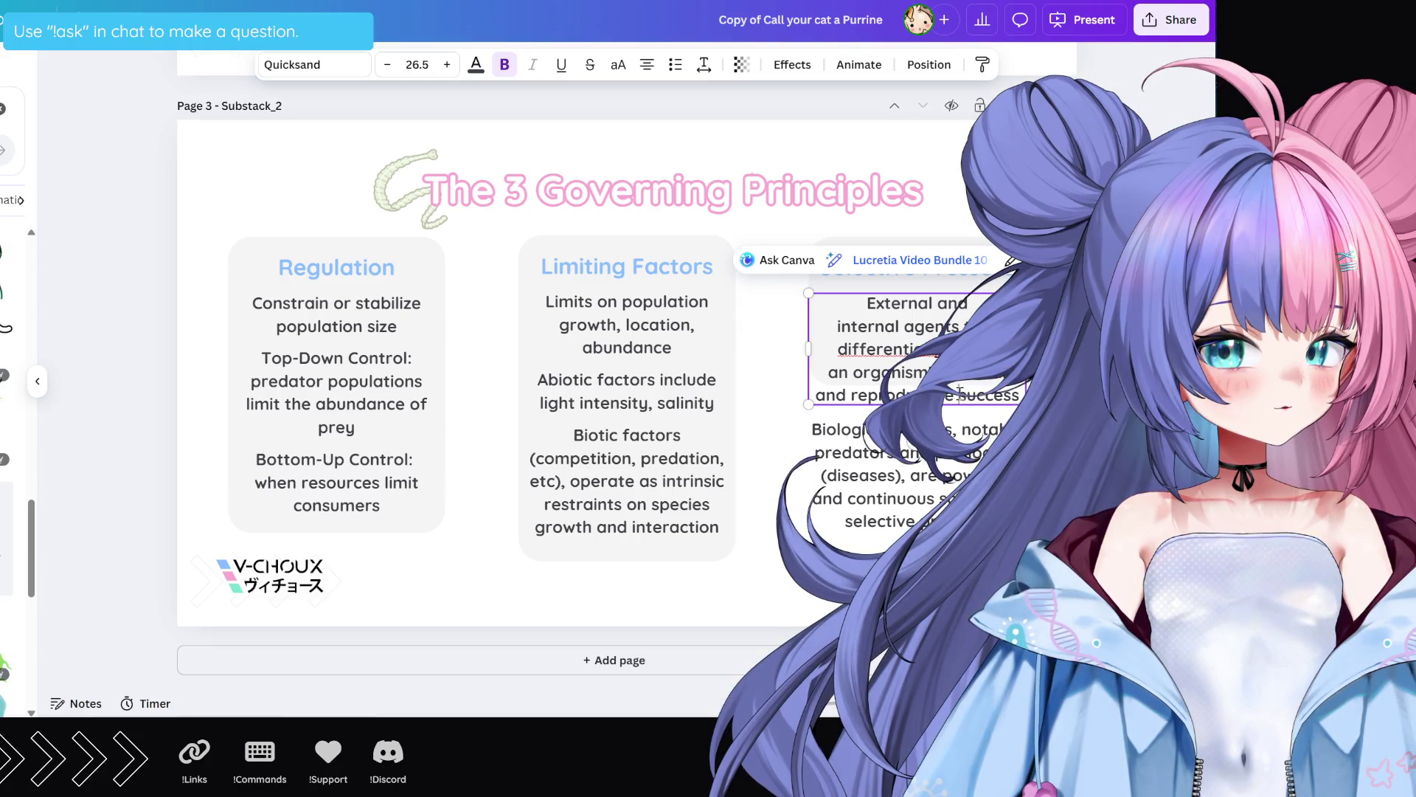
key(Return)
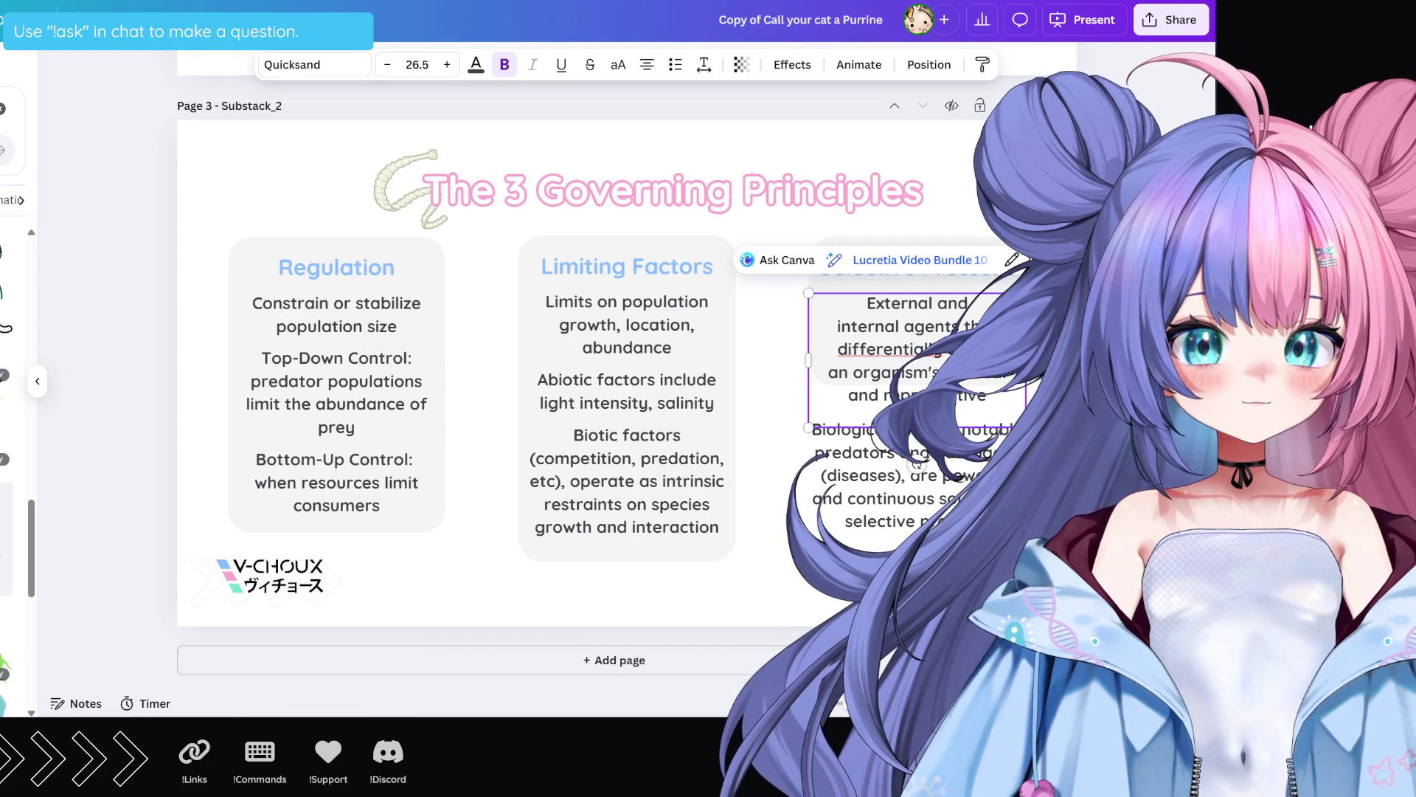
drag(915, 464, 931, 483)
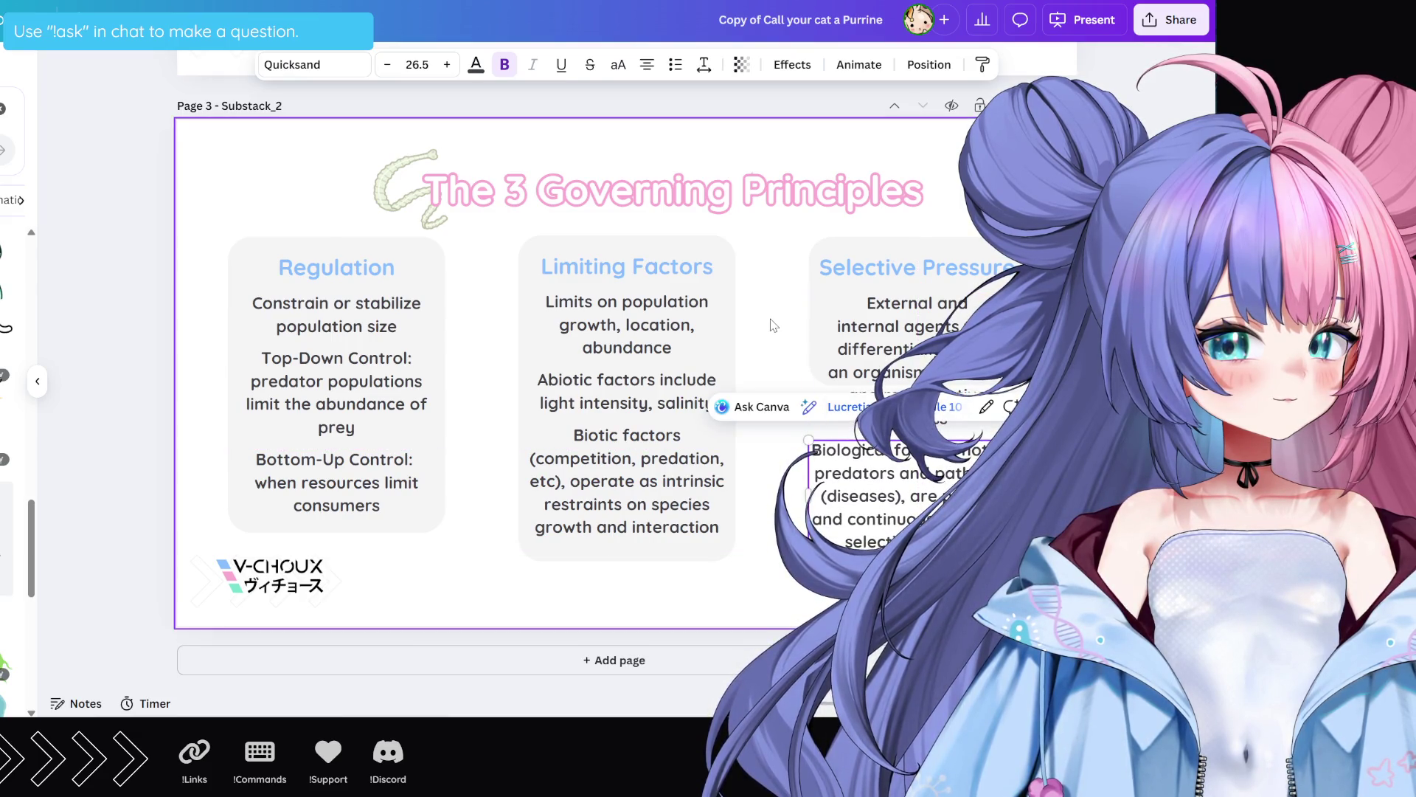
Step: Rebalance the definition's line breaks so 'survival' and 'reproductive success' each sit on one line
click(802, 333)
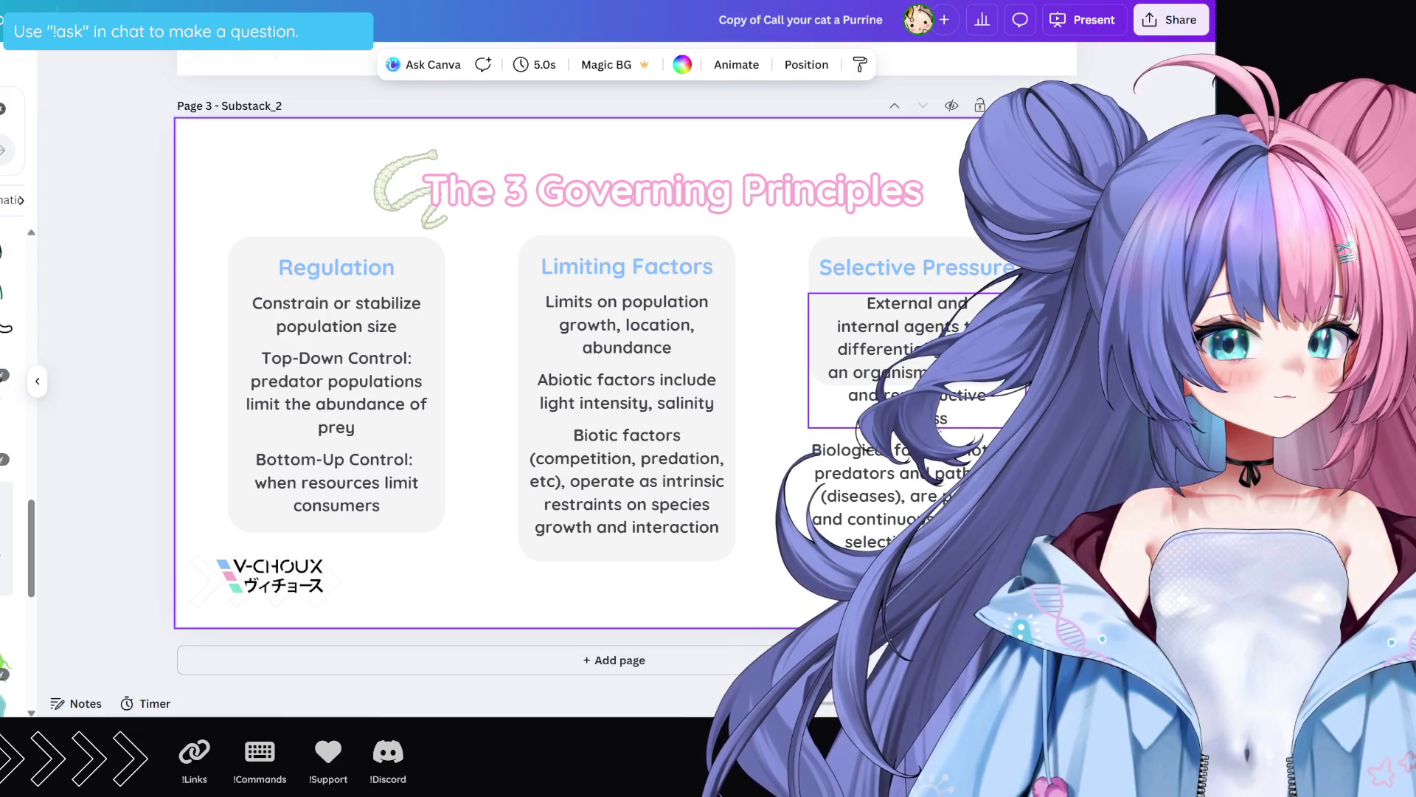
double_click(895, 348)
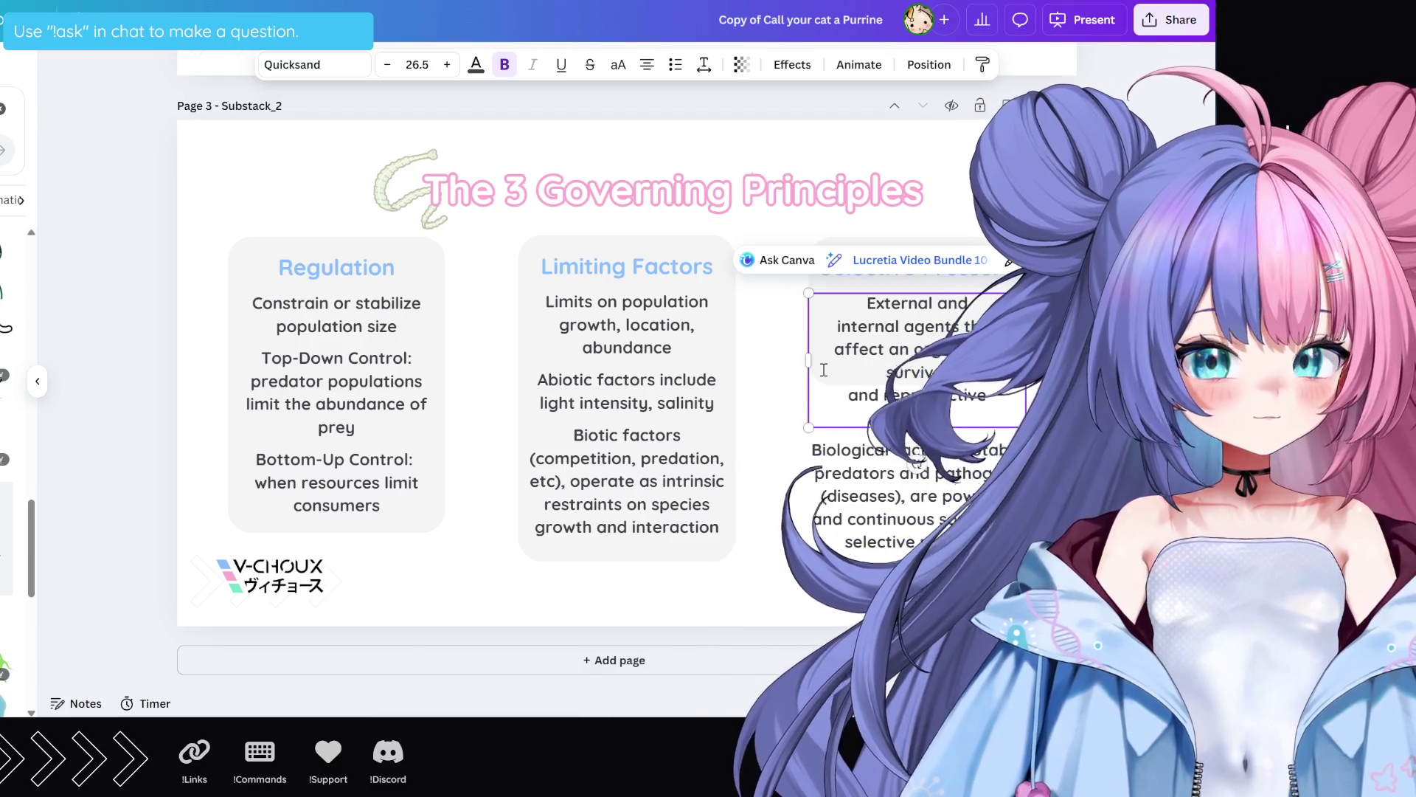
key(BackSpace)
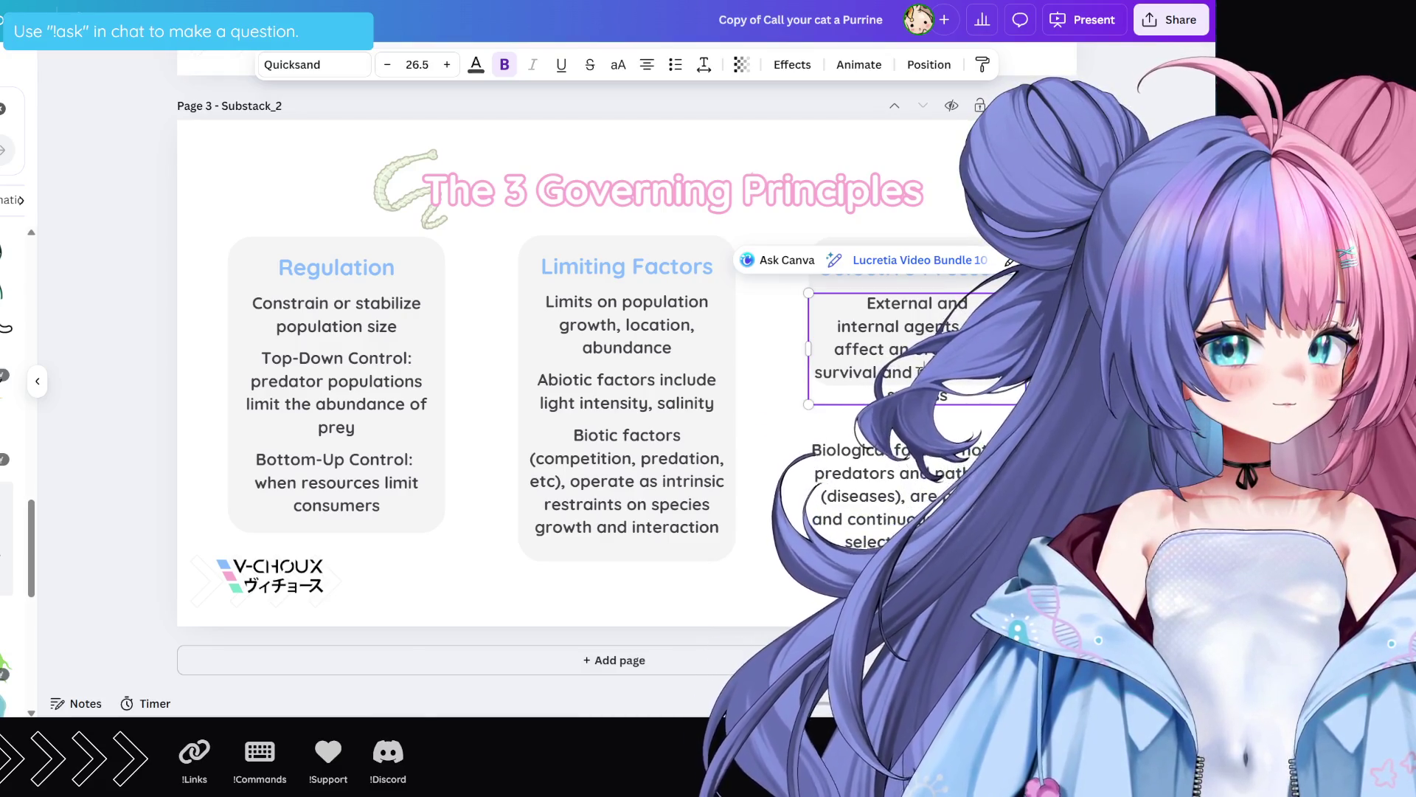
key(Return)
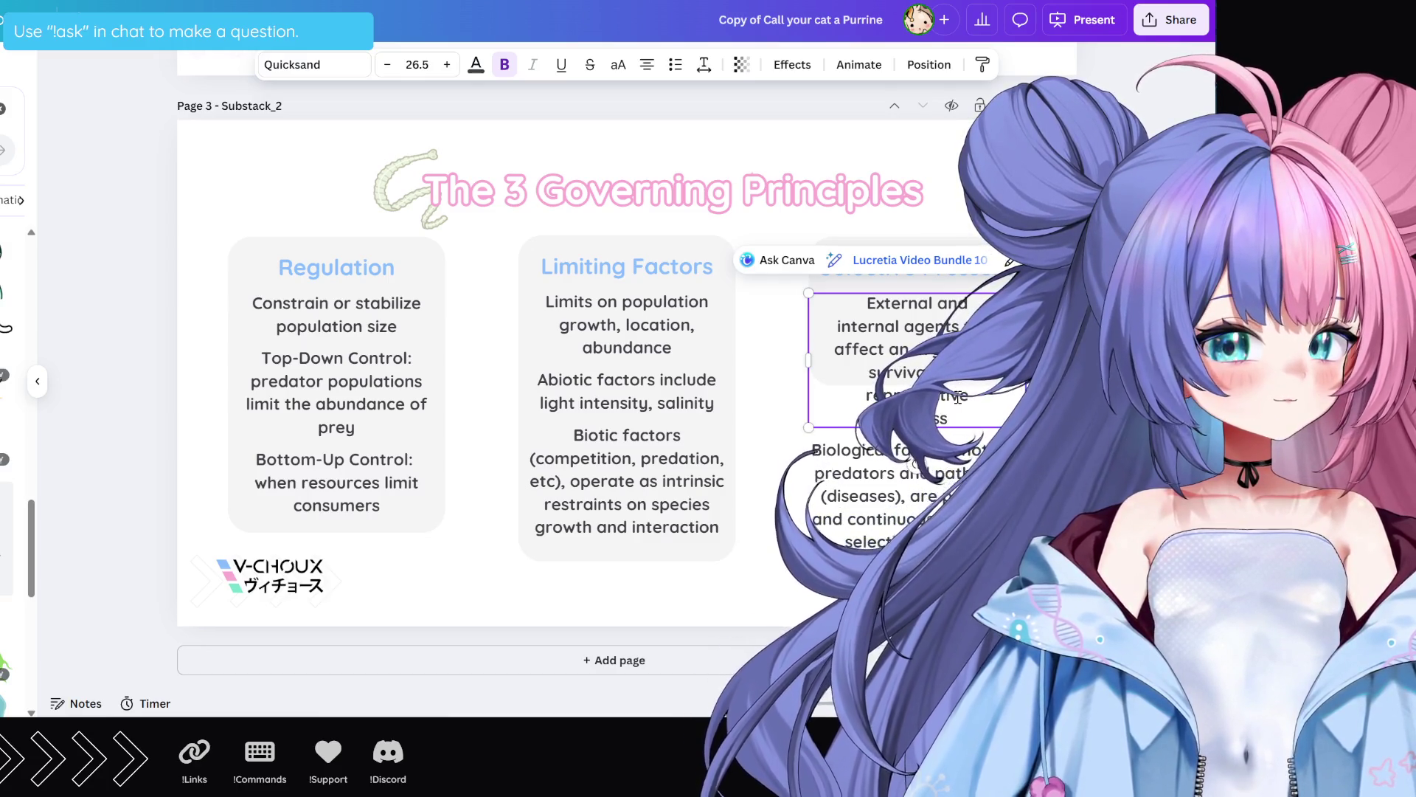
key(BackSpace)
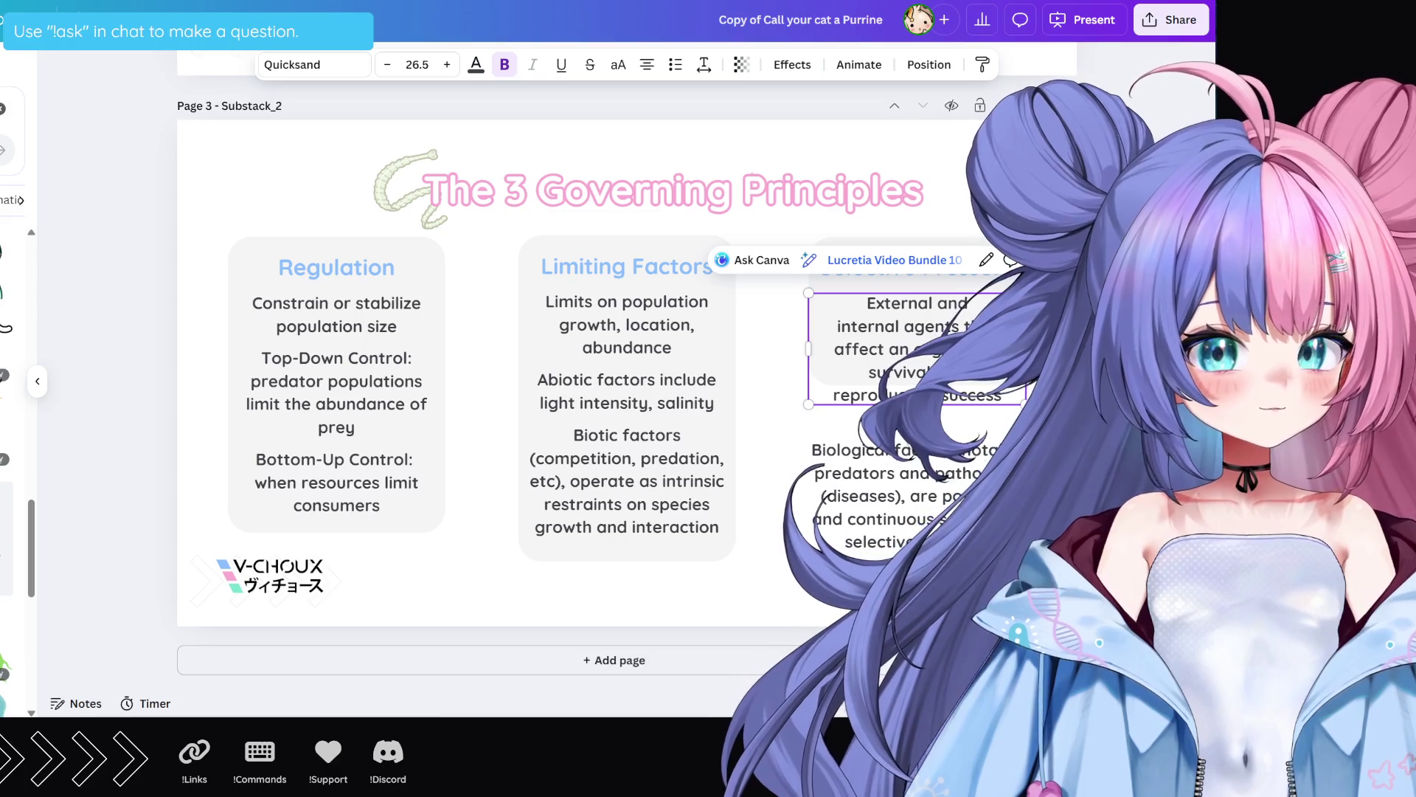
key(Escape)
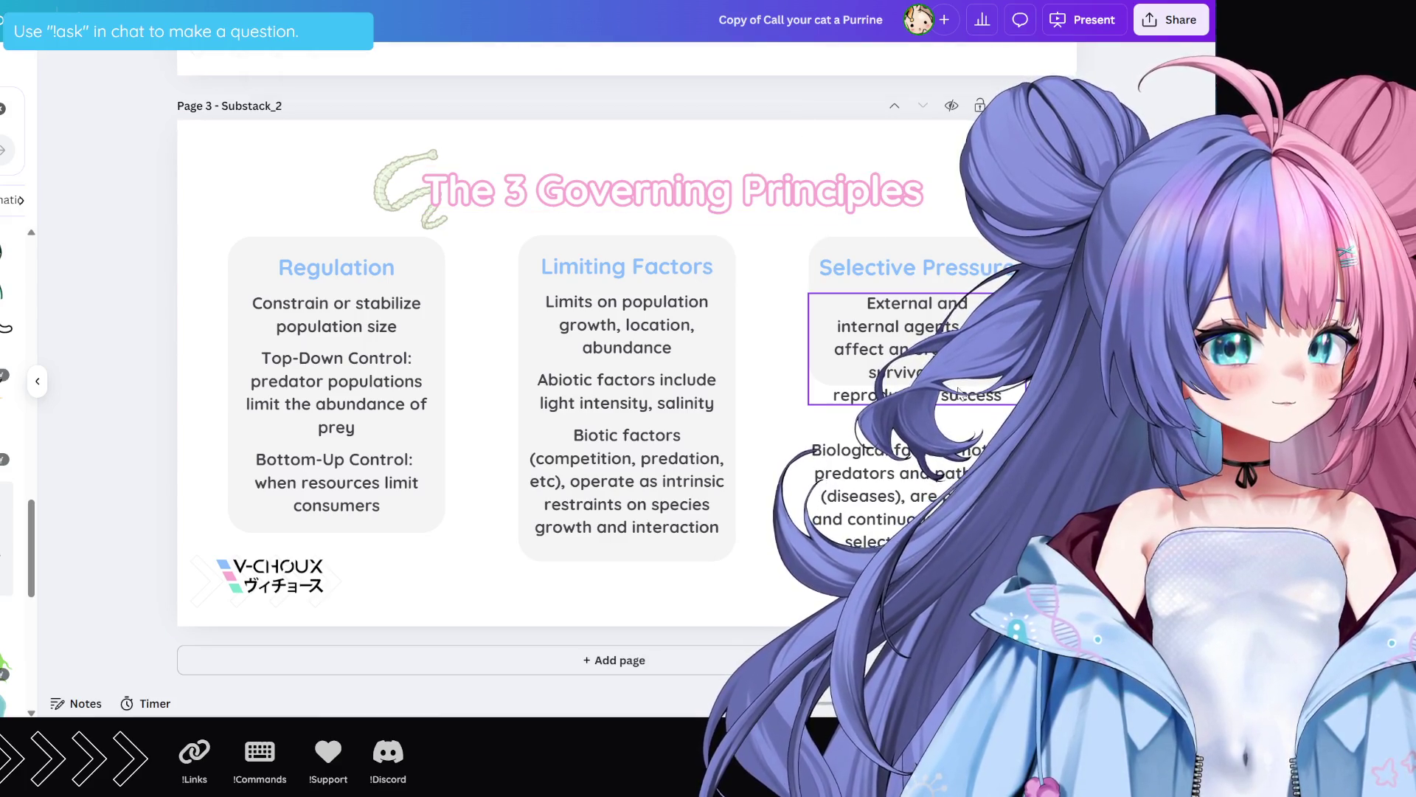
click(959, 471)
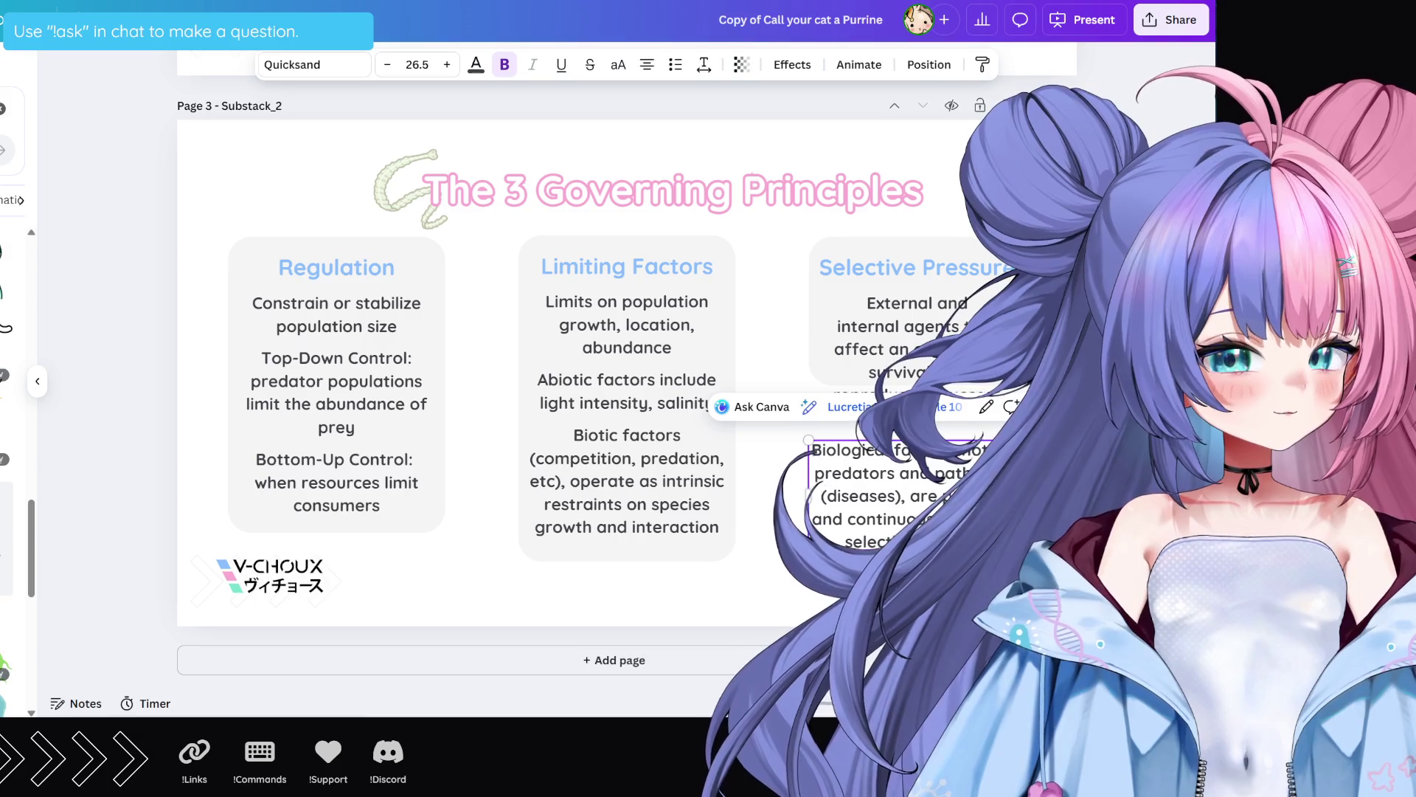
double_click(975, 451)
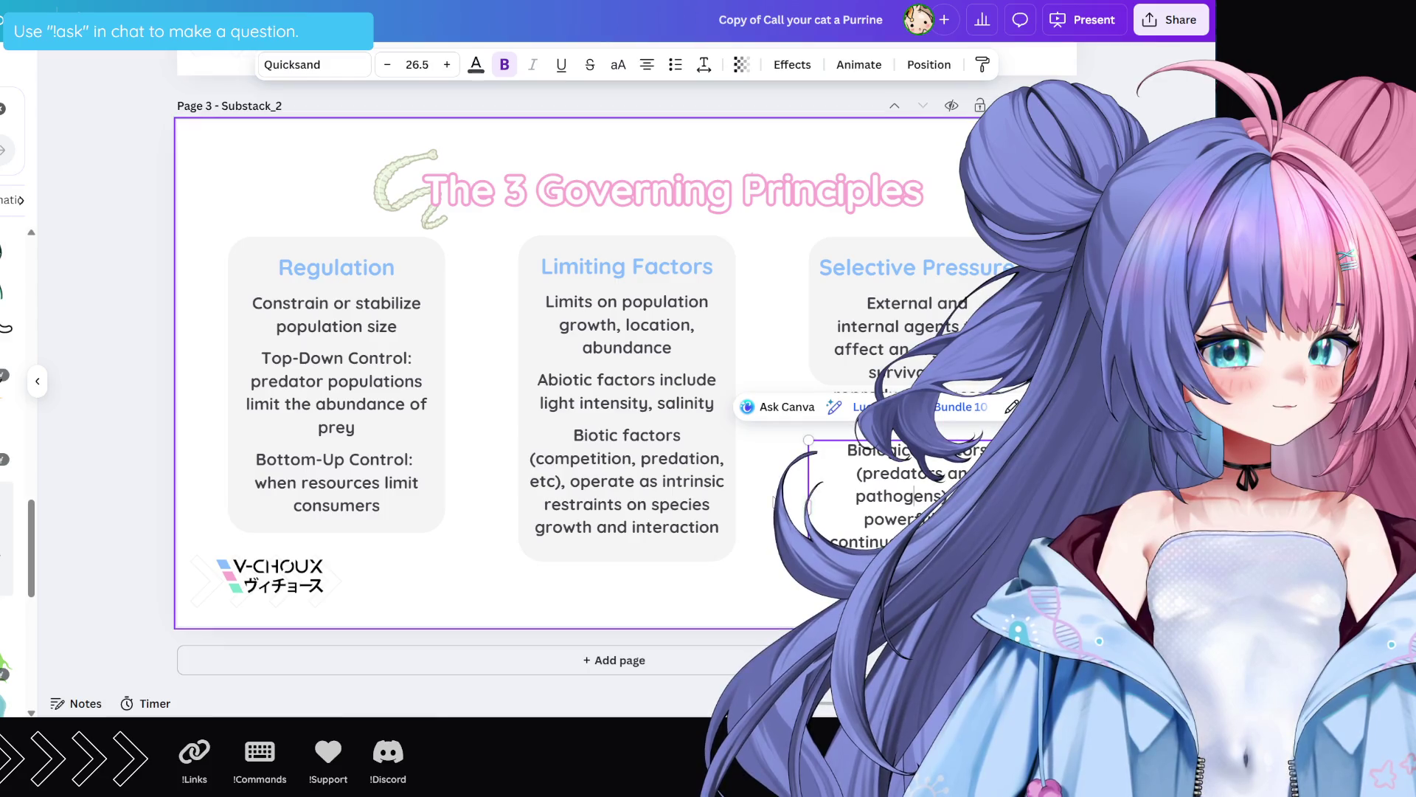
drag(905, 501, 904, 478)
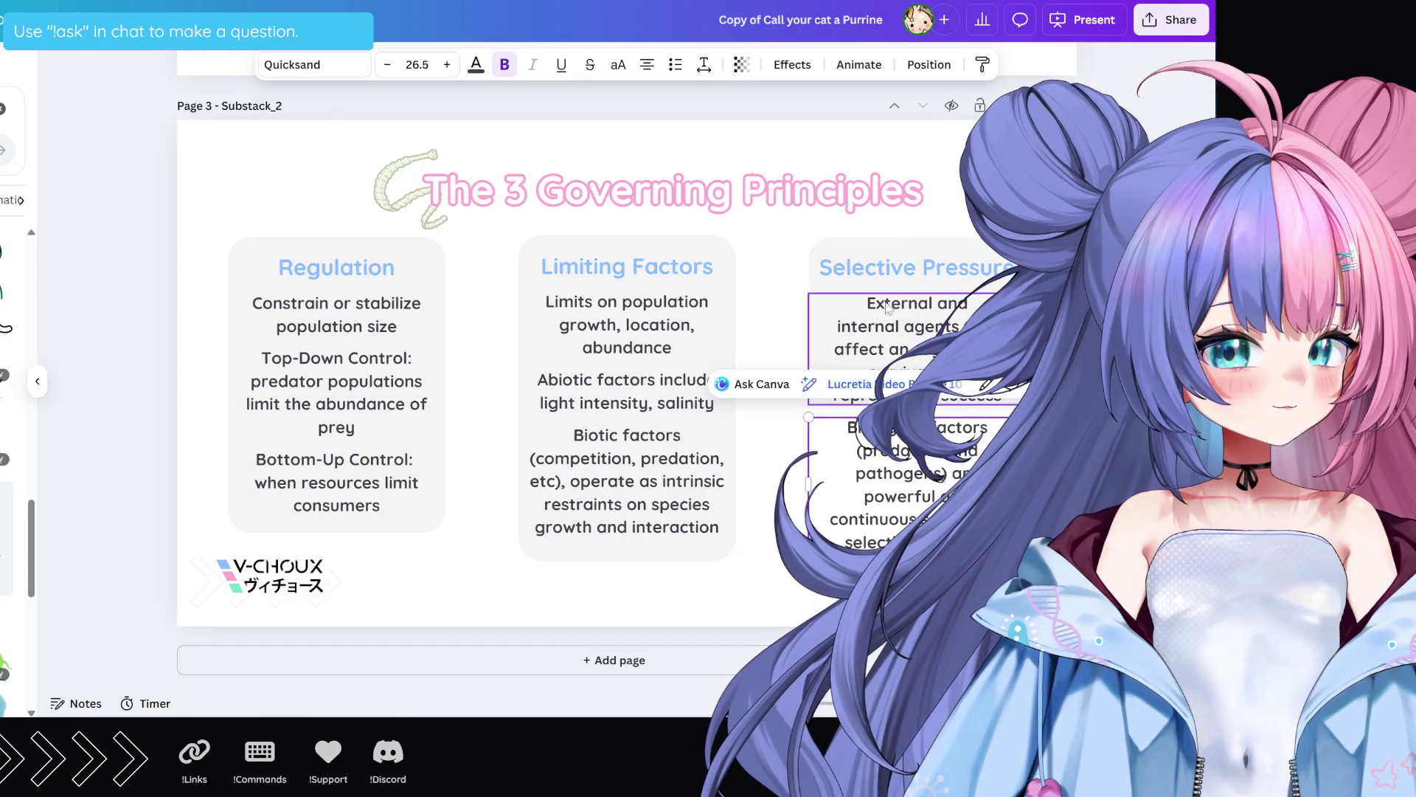
click(878, 342)
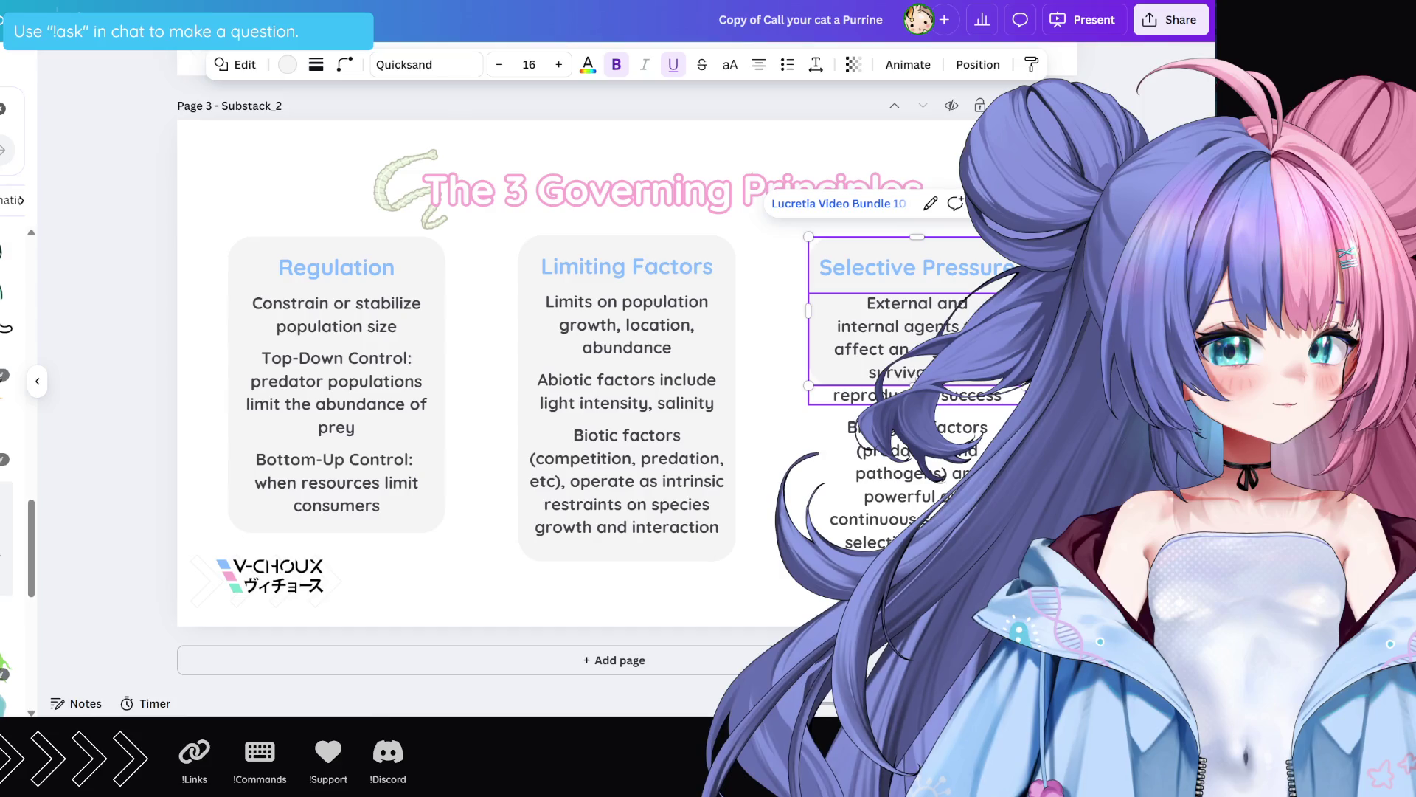
key(Escape)
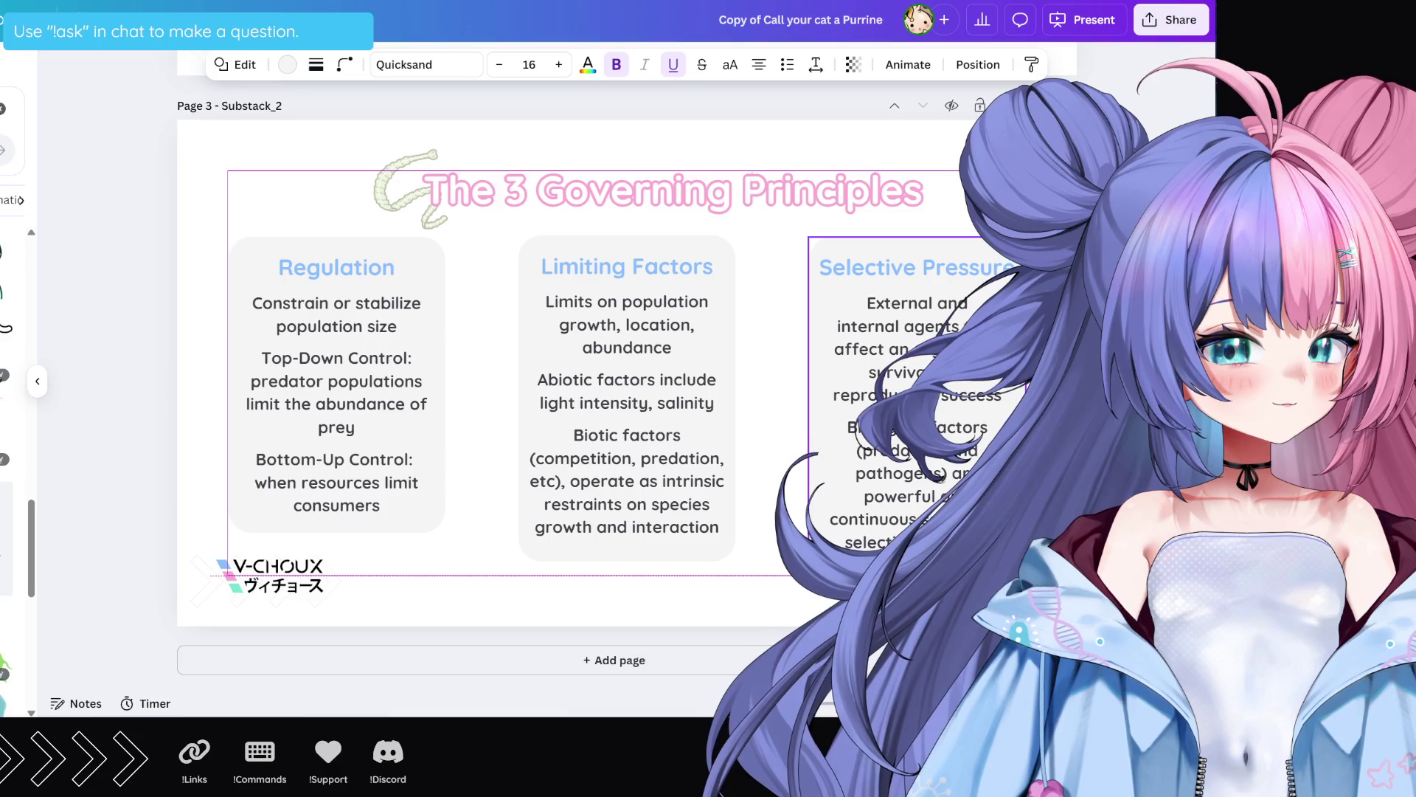
click(783, 470)
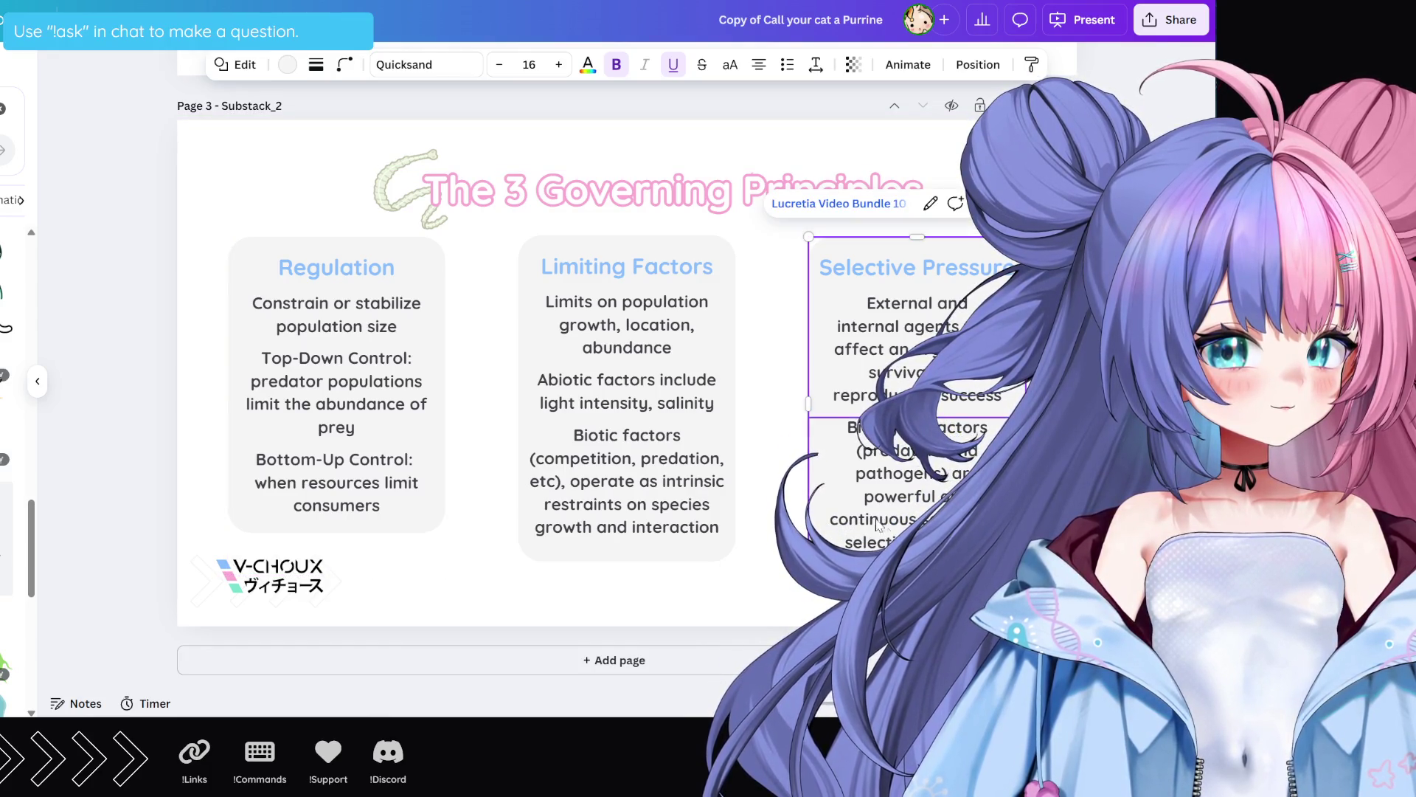
click(762, 473)
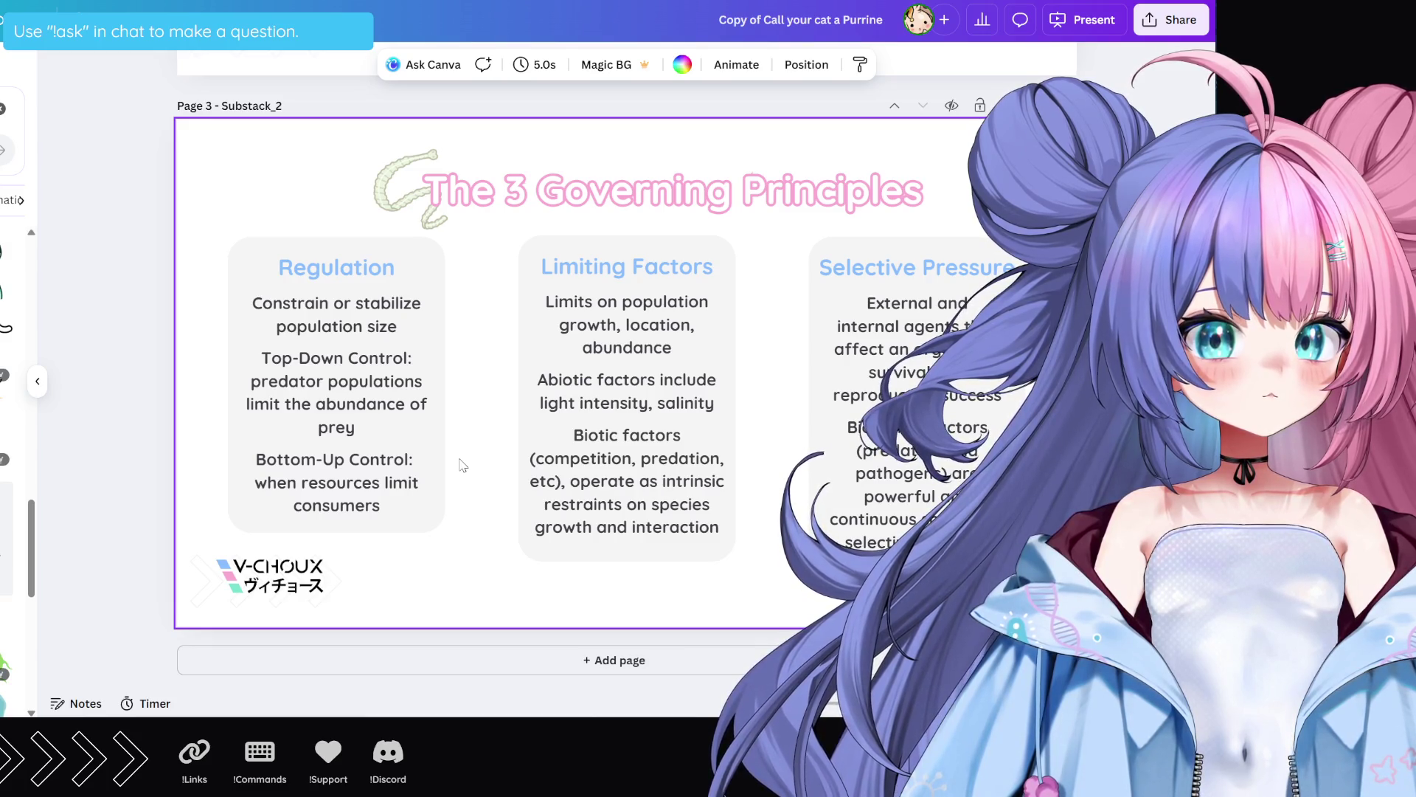
Step: Break the Top-Down Control text before 'of' so 'of prey' stays together on the last line
click(366, 408)
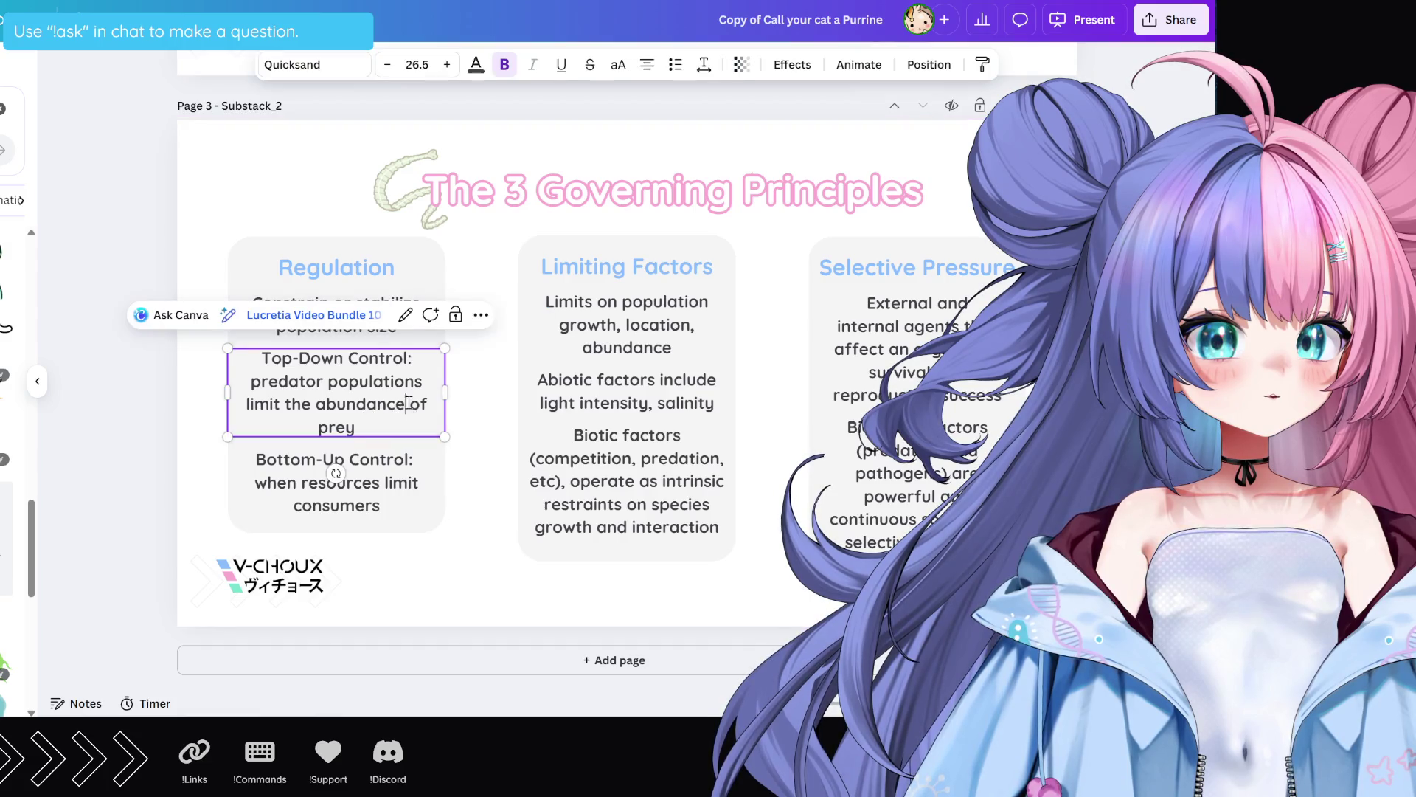
key(Return)
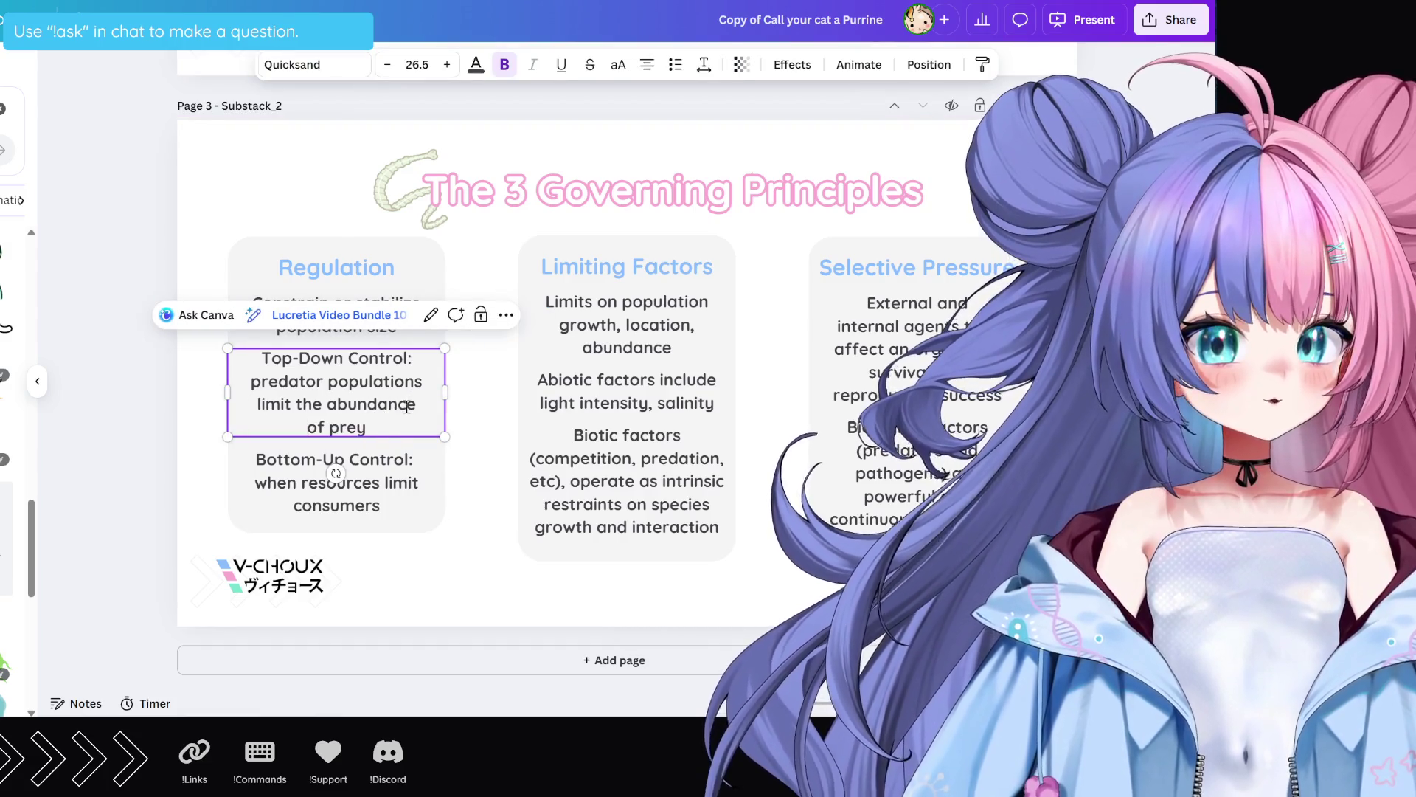
click(468, 472)
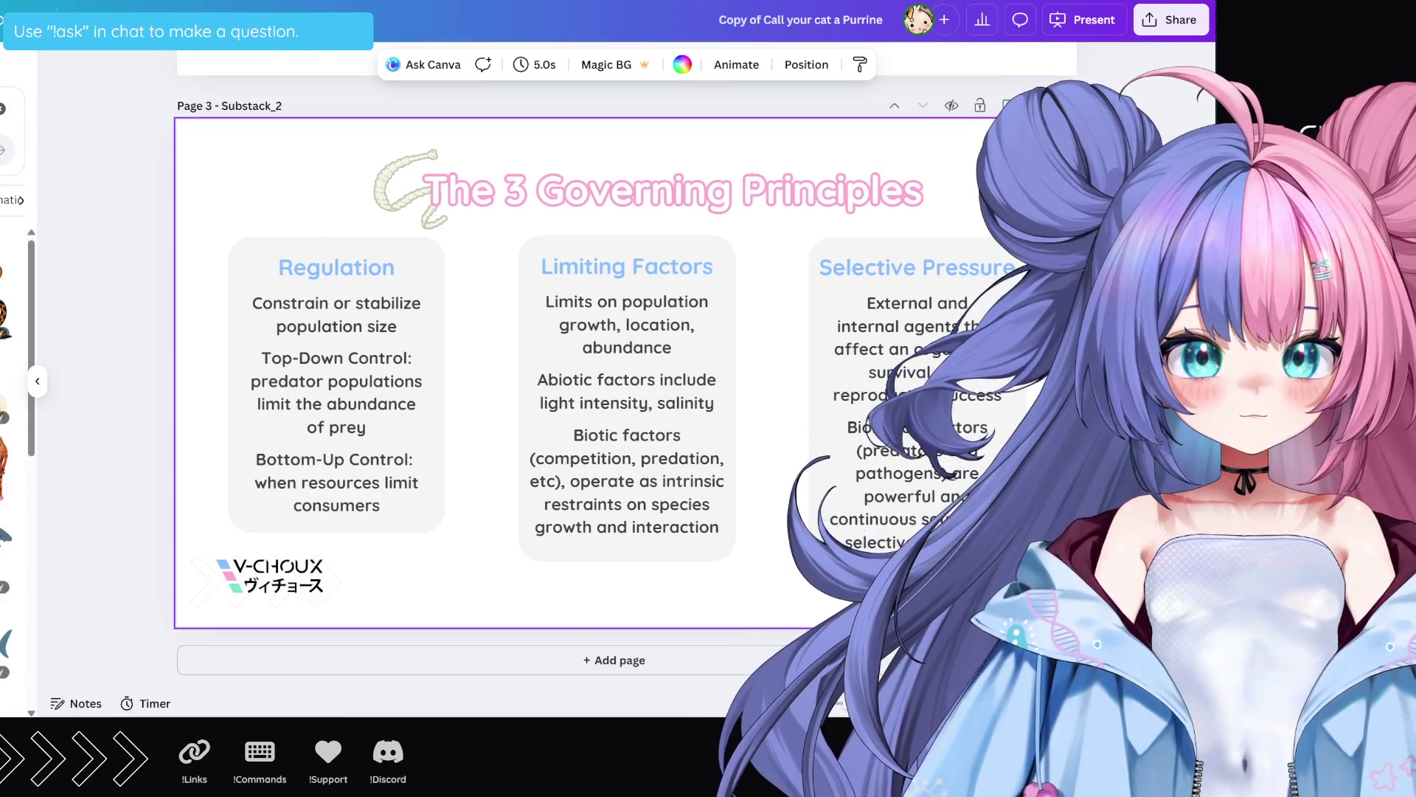
scroll(7, 472, down, 10)
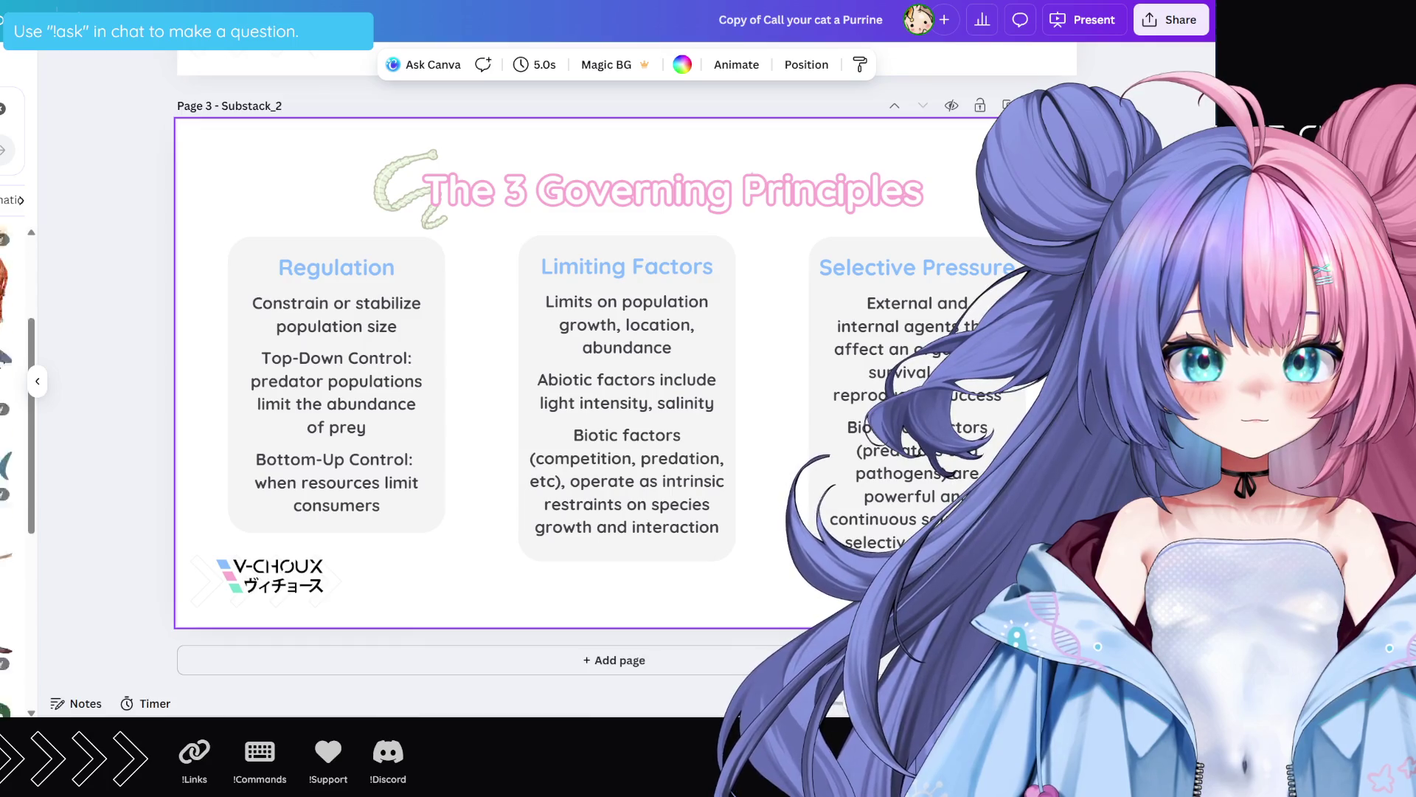
scroll(8, 472, up, 8)
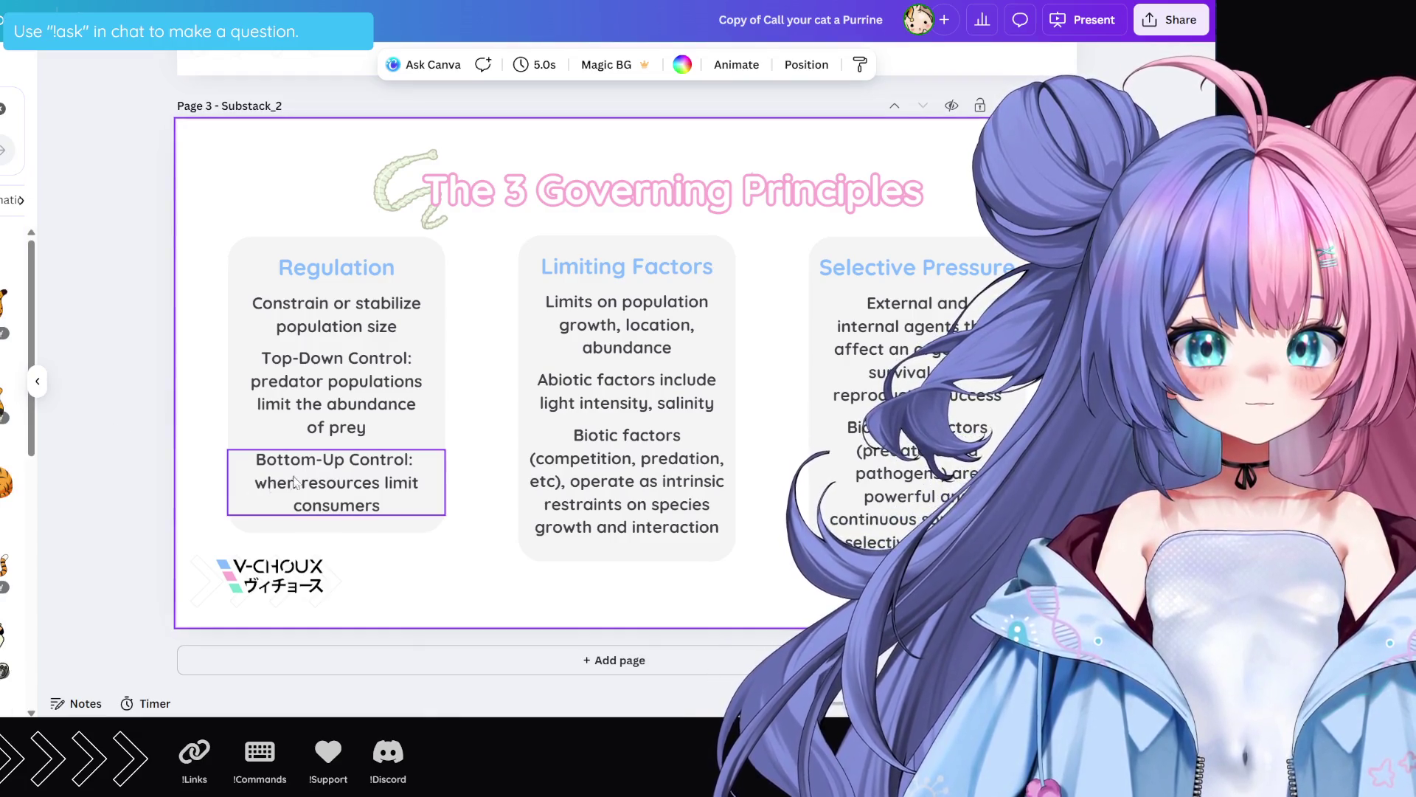
scroll(15, 443, down, 5)
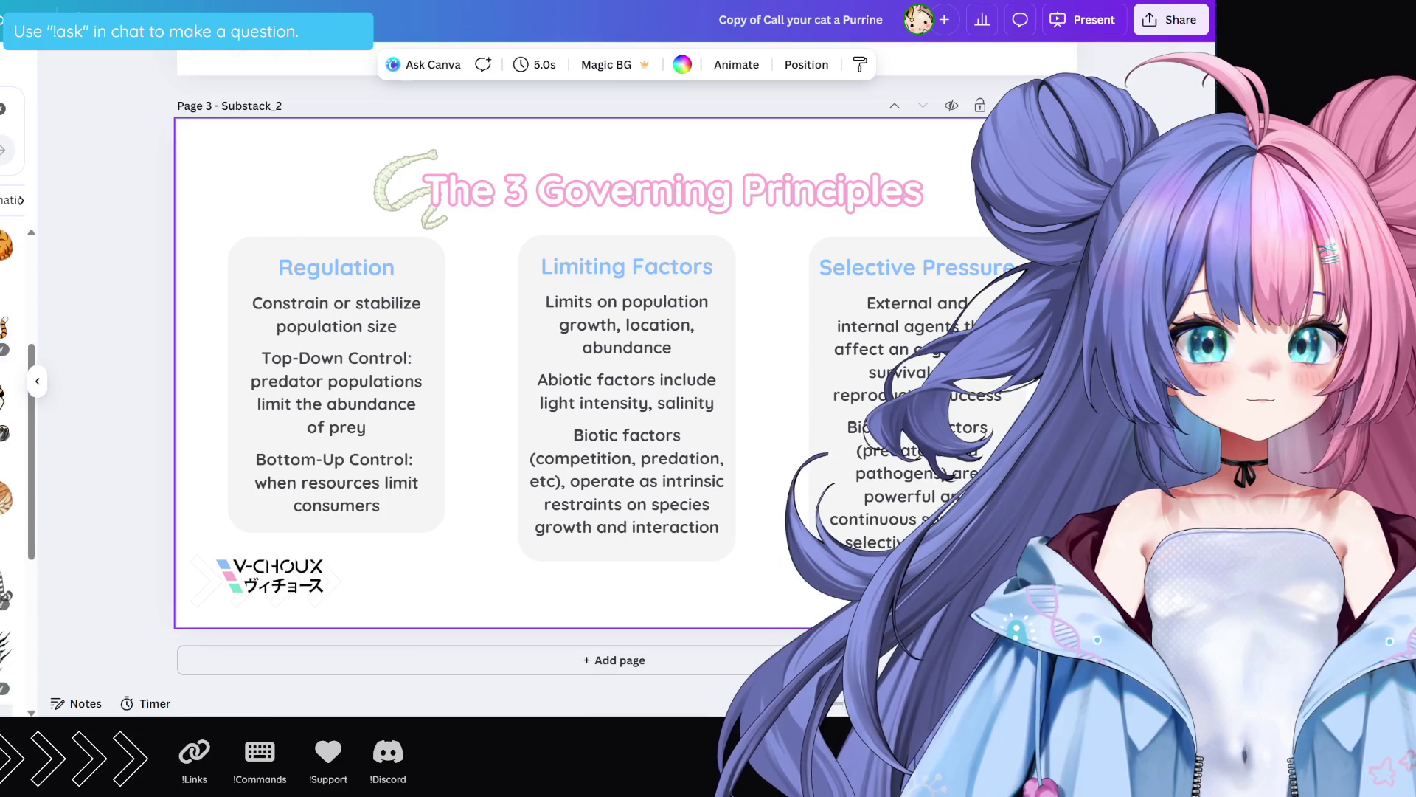
scroll(15, 442, down, 5)
scroll(15, 443, down, 5)
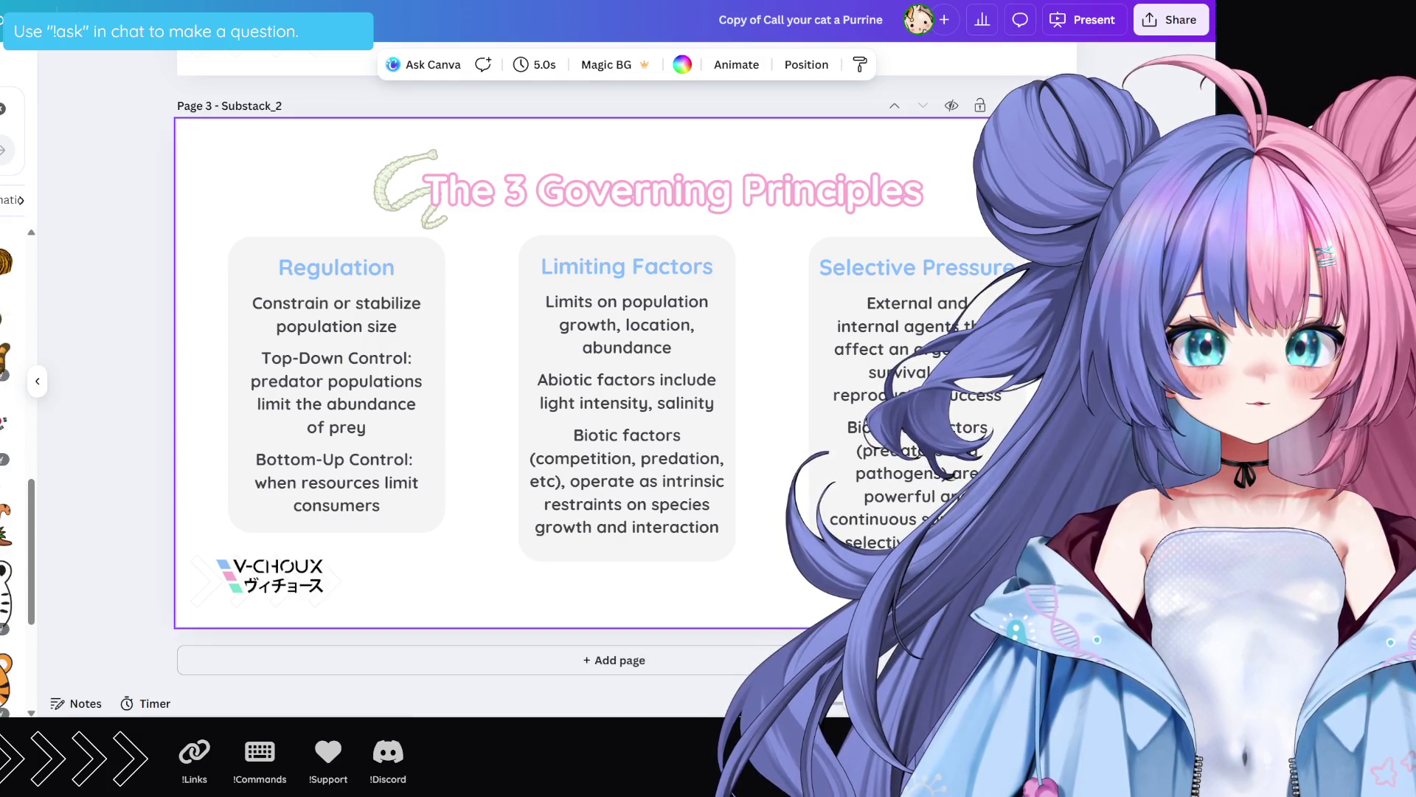
scroll(319, 472, up, 10)
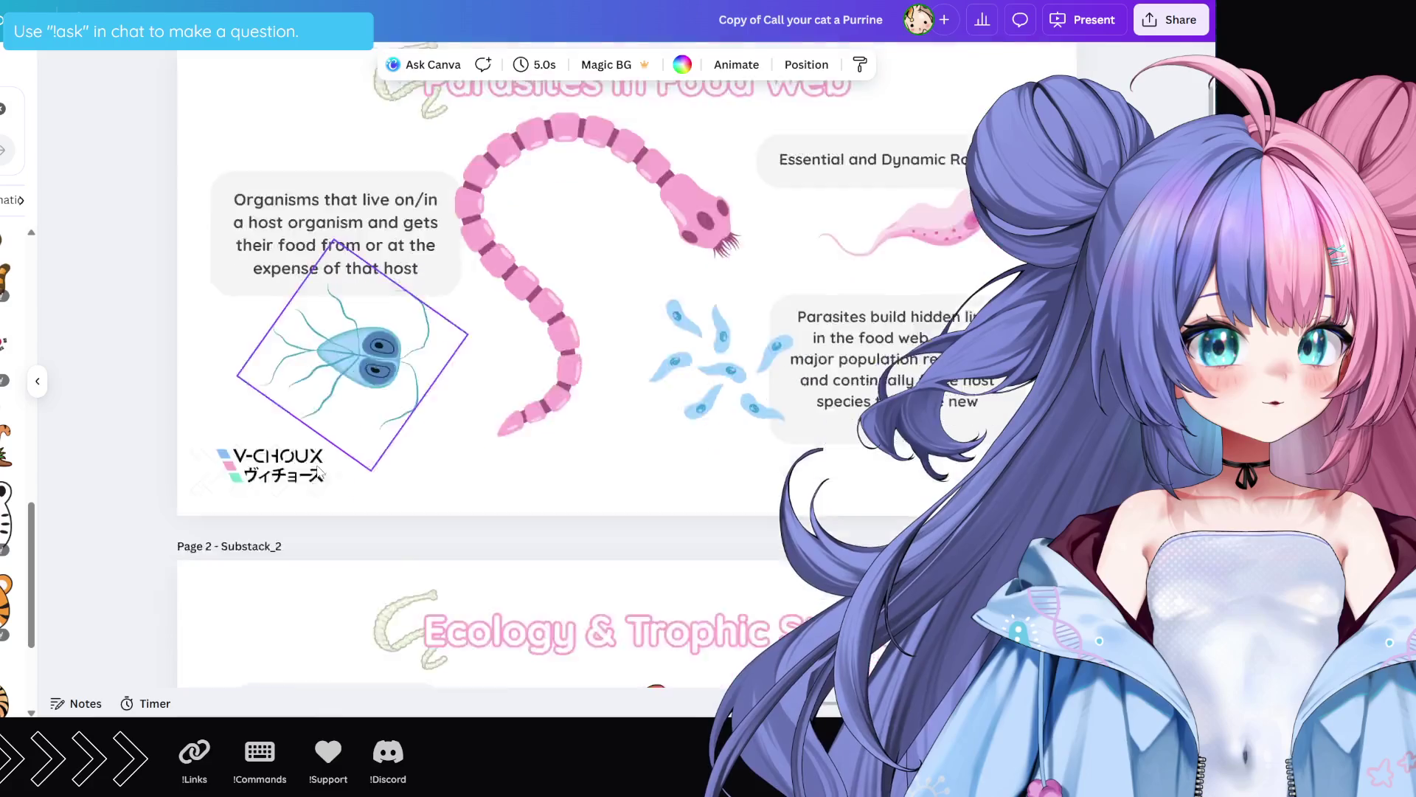
scroll(318, 472, down, 10)
scroll(15, 473, down, 2)
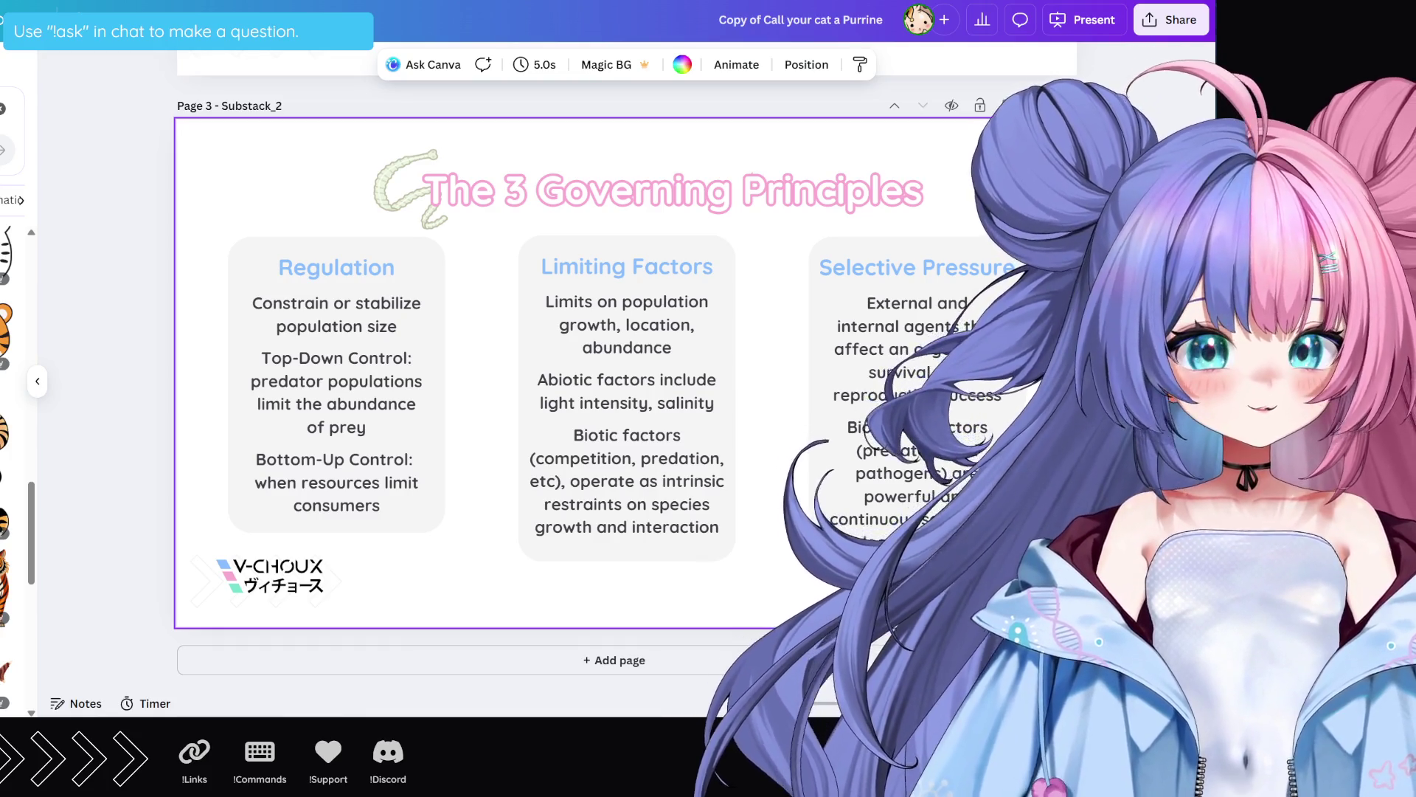
scroll(13, 472, down, 2)
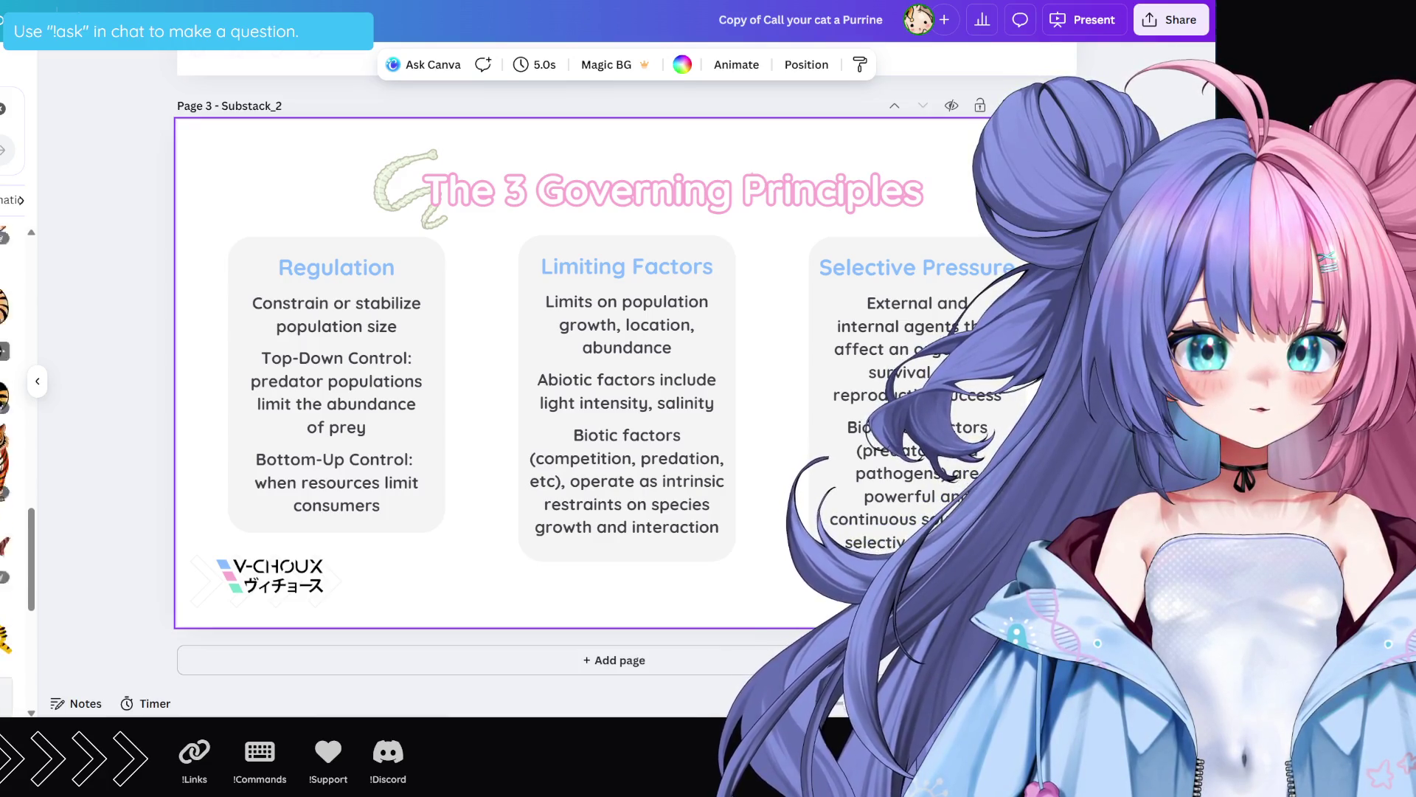
scroll(2, 416, down, 2)
scroll(2, 419, down, 3)
scroll(2, 419, up, 2)
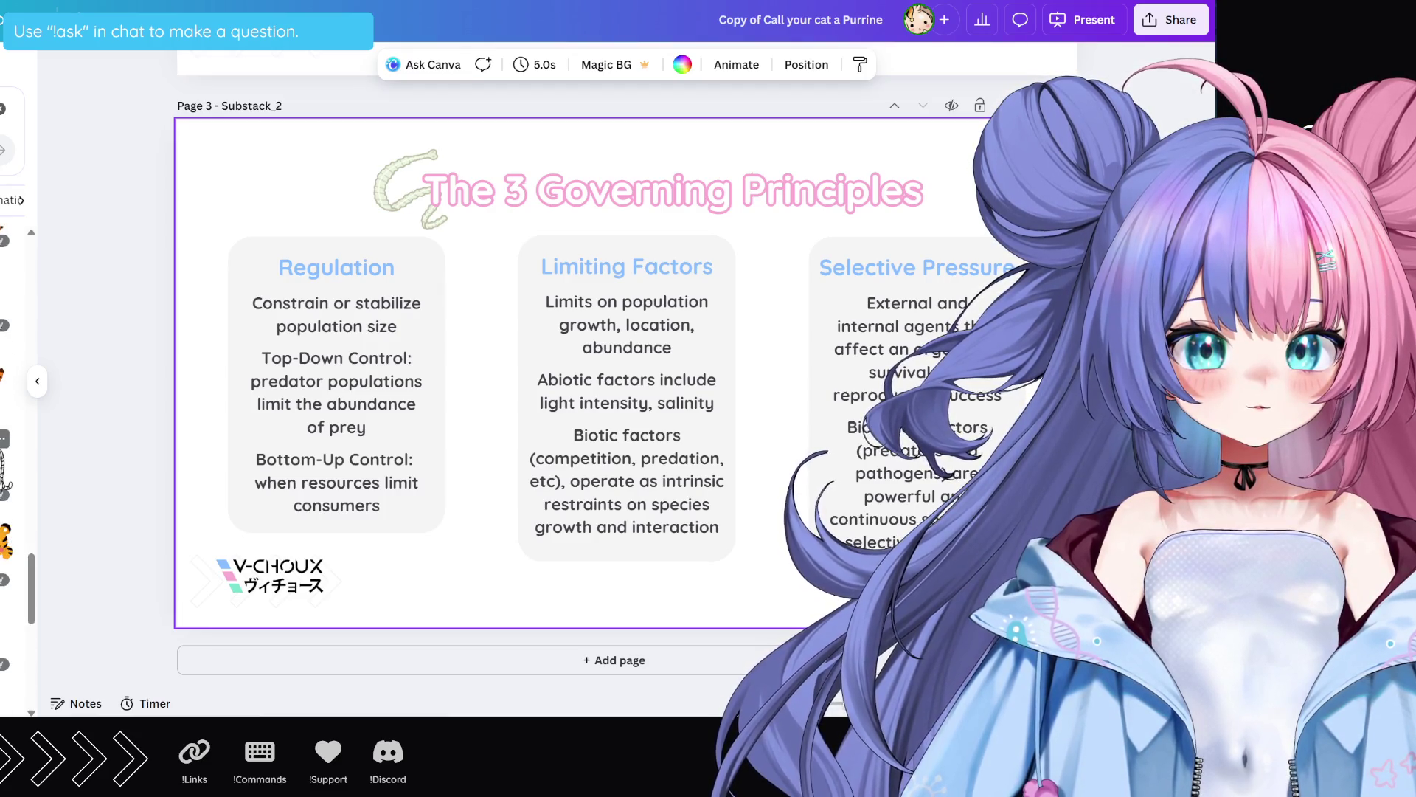
scroll(3, 419, down, 3)
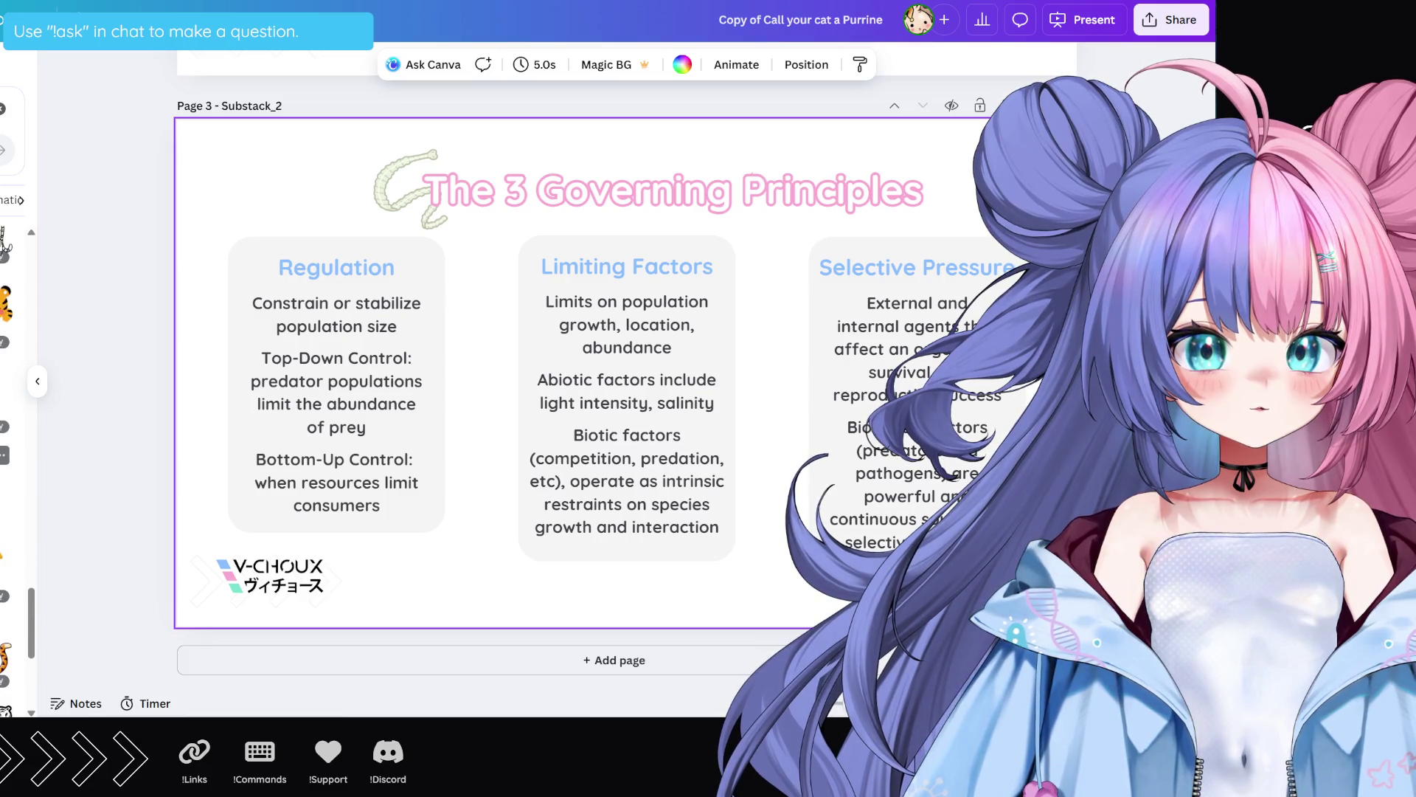
scroll(2, 419, down, 3)
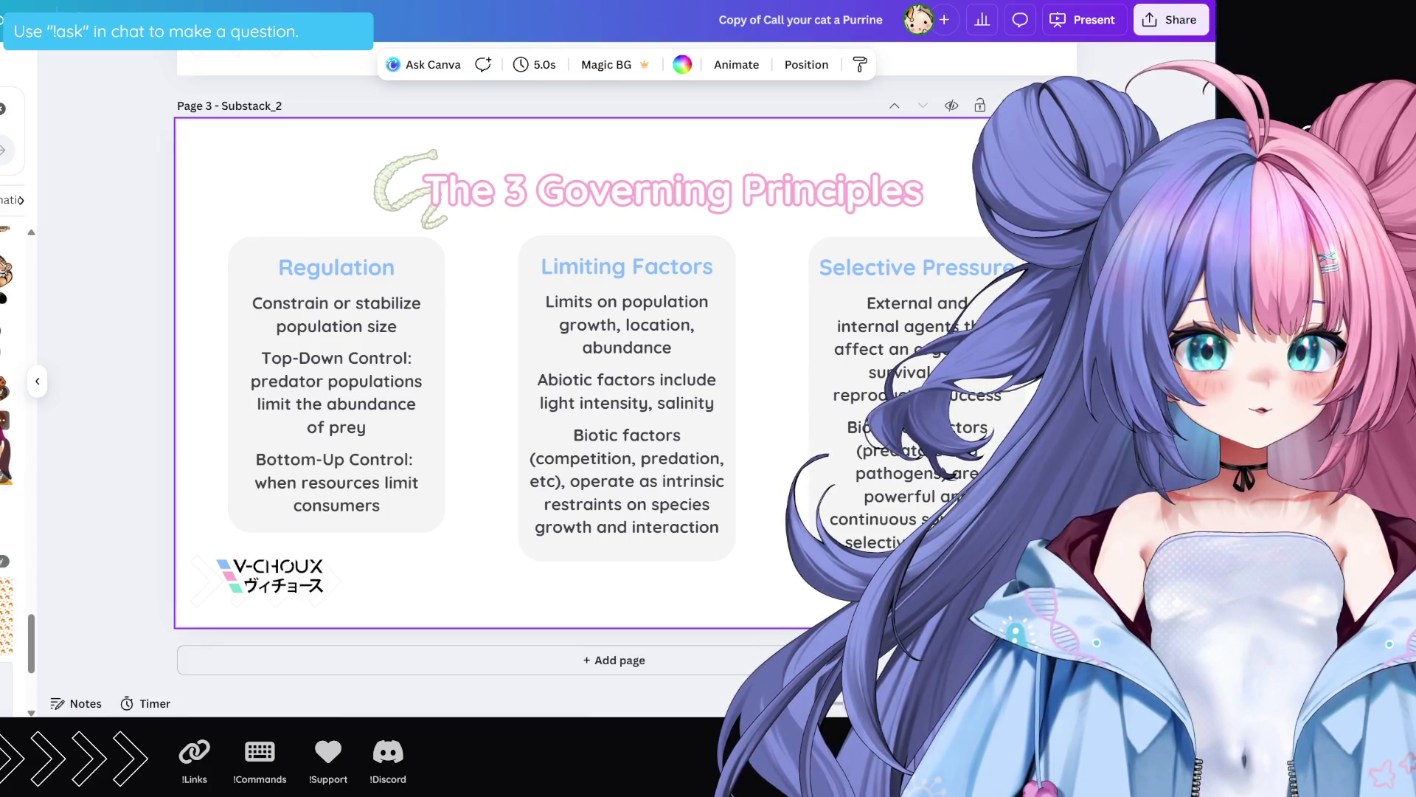
scroll(2, 419, up, 1)
scroll(2, 419, up, 15)
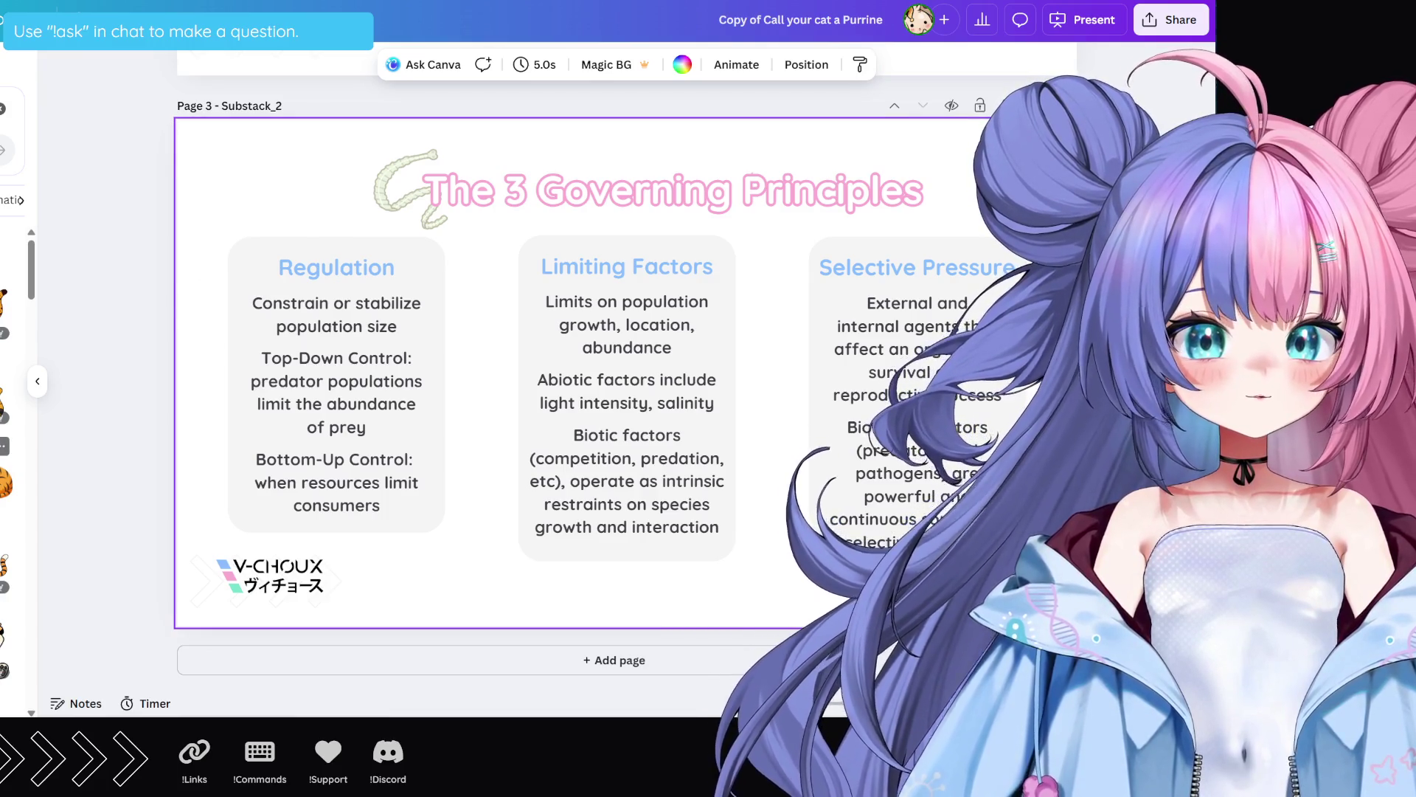
drag(4, 483, 679, 392)
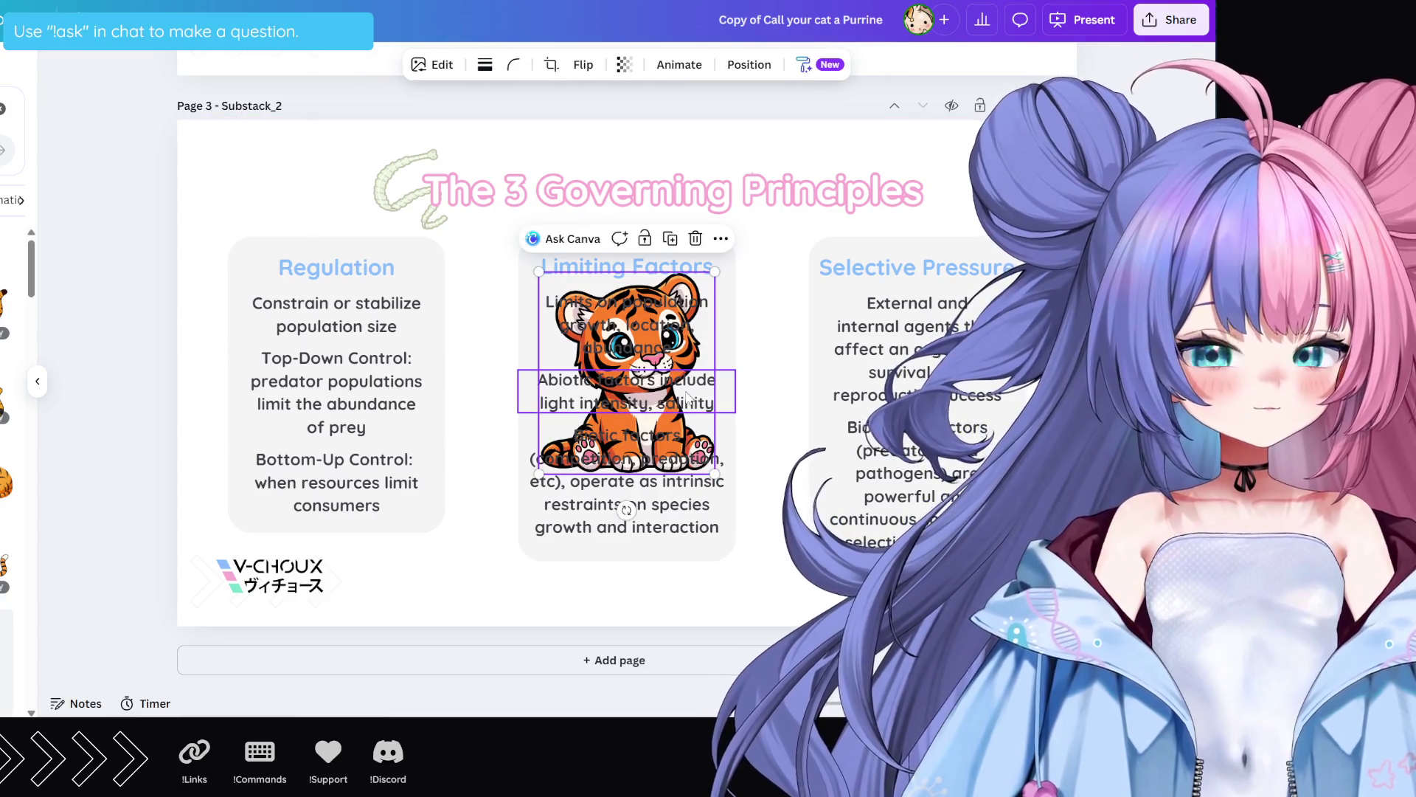
key(Delete)
click(481, 323)
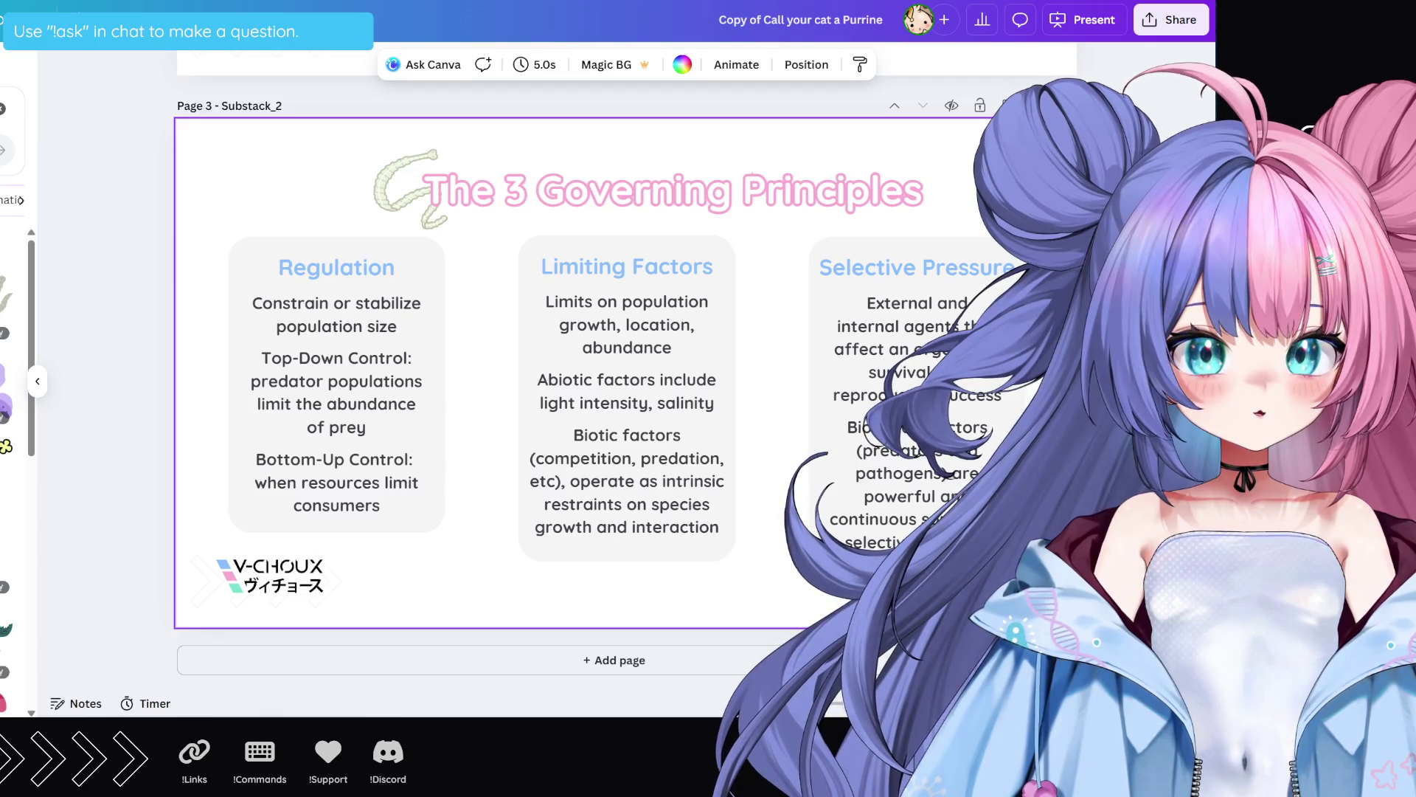
Step: Add the pink squiggle graphic, shrink it, and place it just below the Regulation card
scroll(7, 398, down, 2)
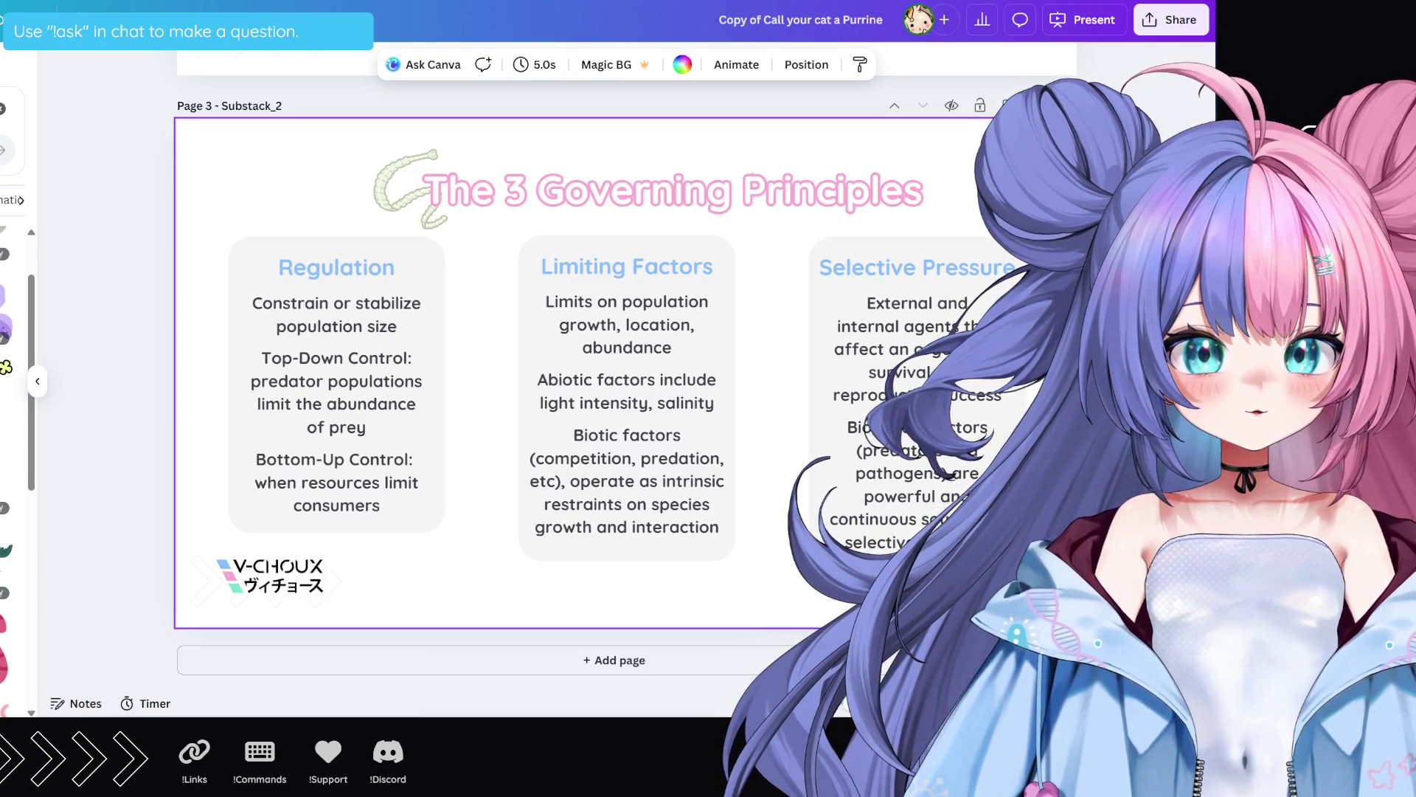
scroll(7, 398, down, 2)
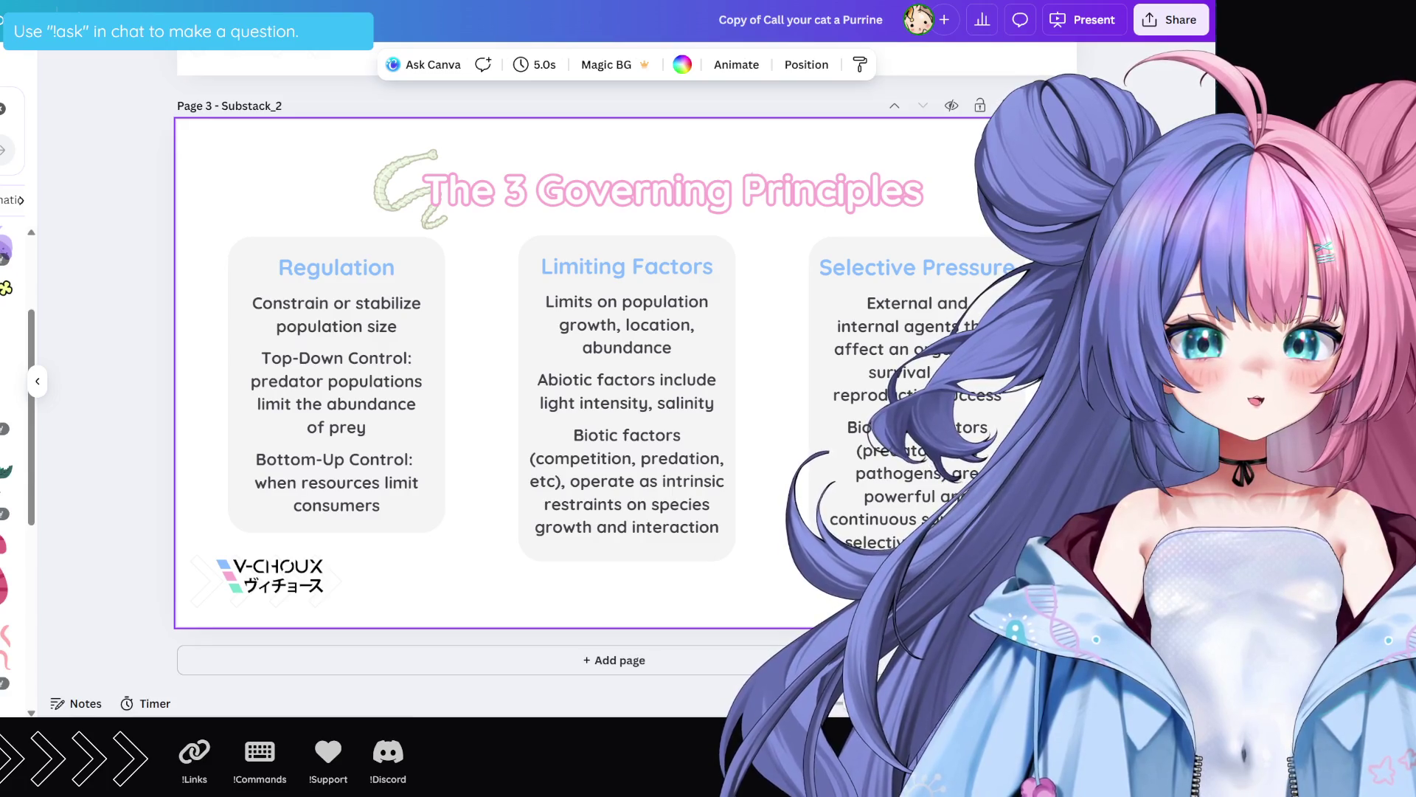
click(5, 641)
mouse_move(728, 272)
mouse_down()
mouse_move(679, 373)
mouse_move(636, 364)
mouse_up()
mouse_move(547, 434)
mouse_down()
mouse_move(490, 443)
mouse_move(425, 537)
mouse_up()
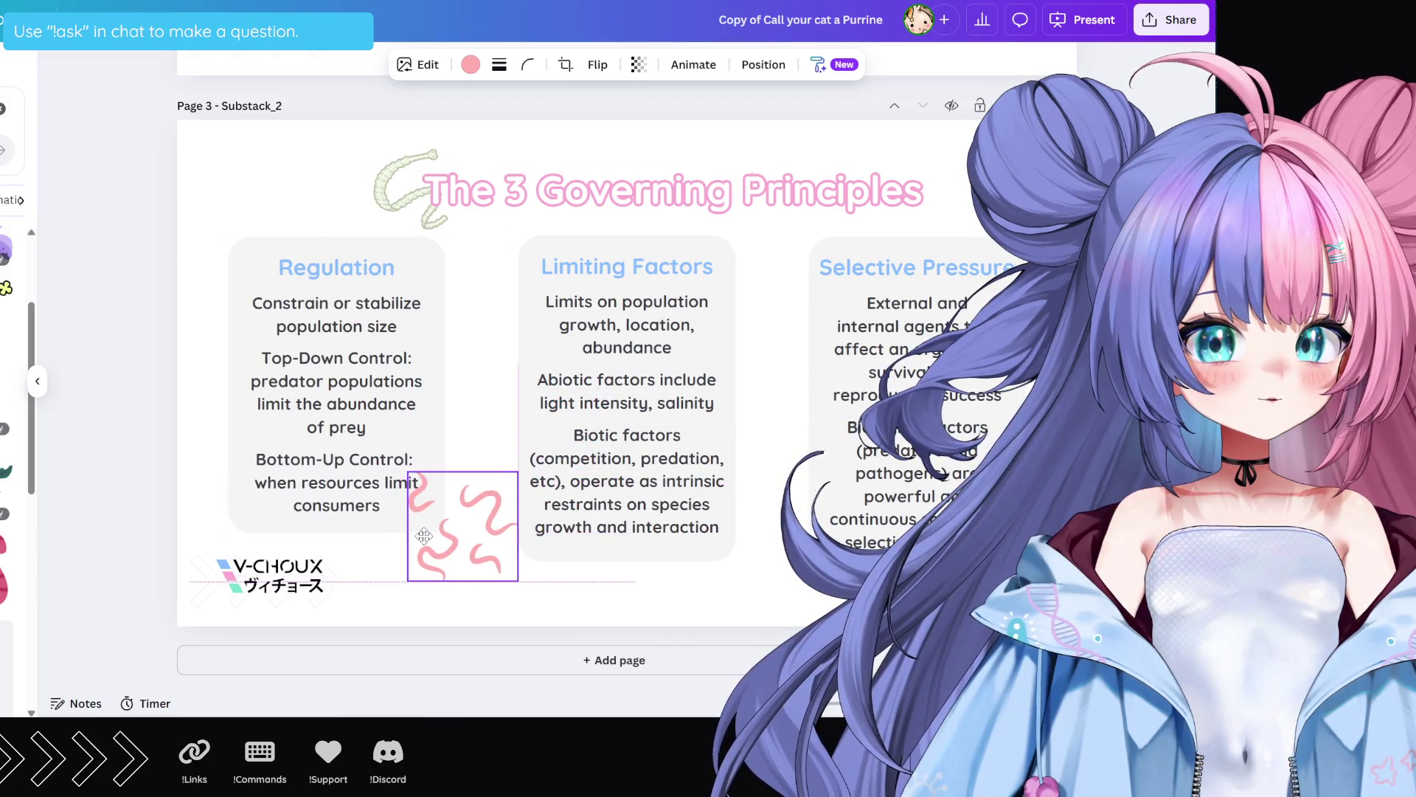
mouse_move(518, 472)
mouse_down()
mouse_move(441, 503)
mouse_move(444, 535)
mouse_up()
click(577, 595)
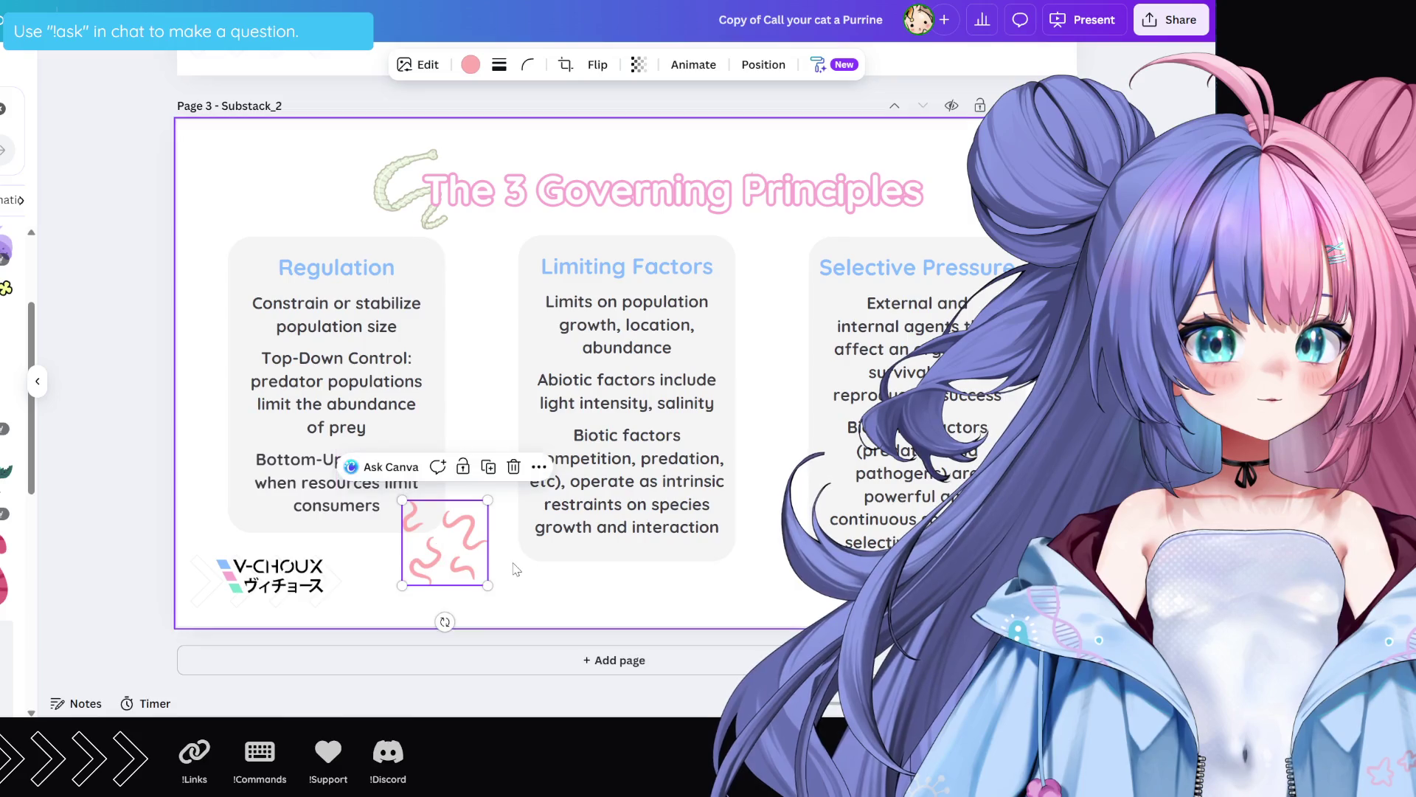
Step: Check the squiggle's pink colour in the colour panel, then deselect it and close the panel
click(453, 557)
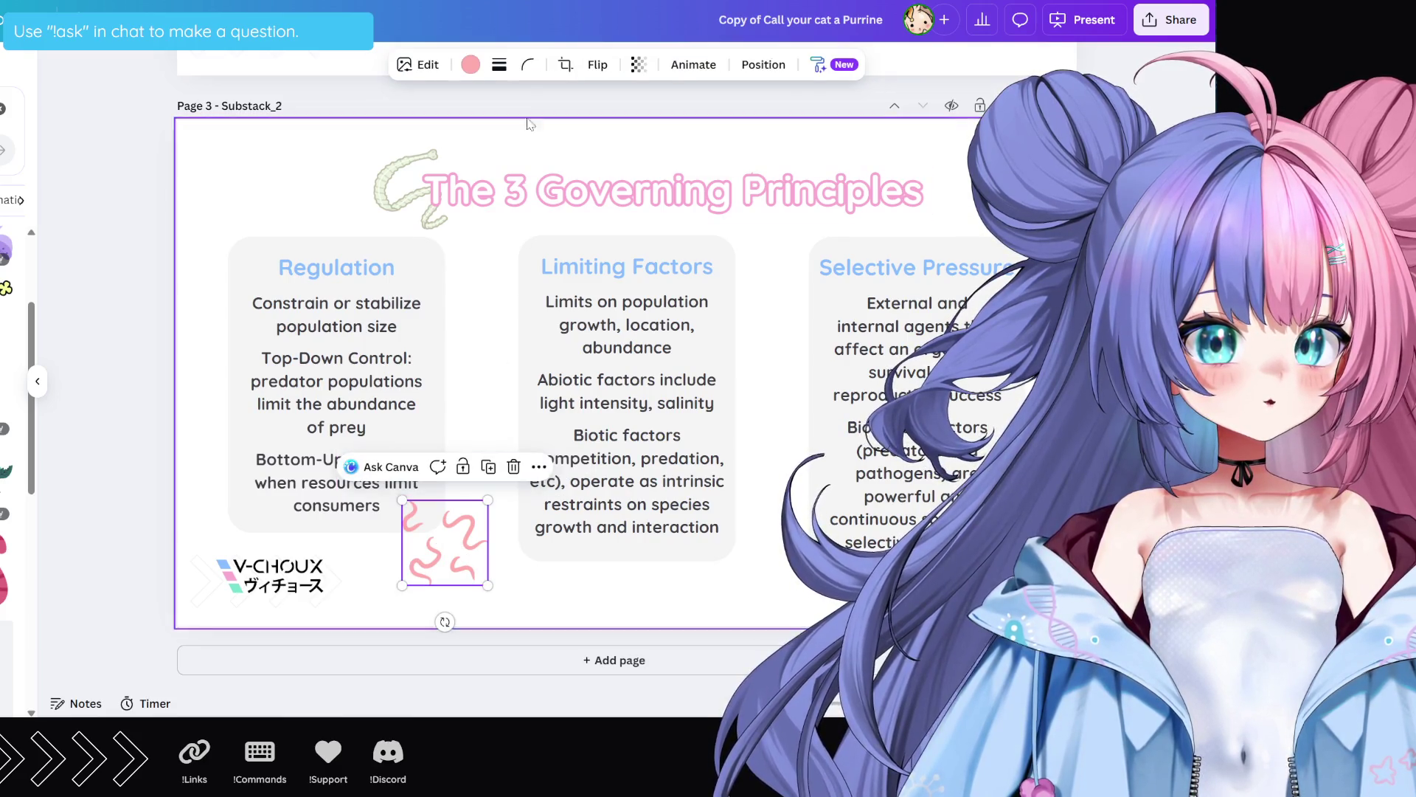
click(470, 64)
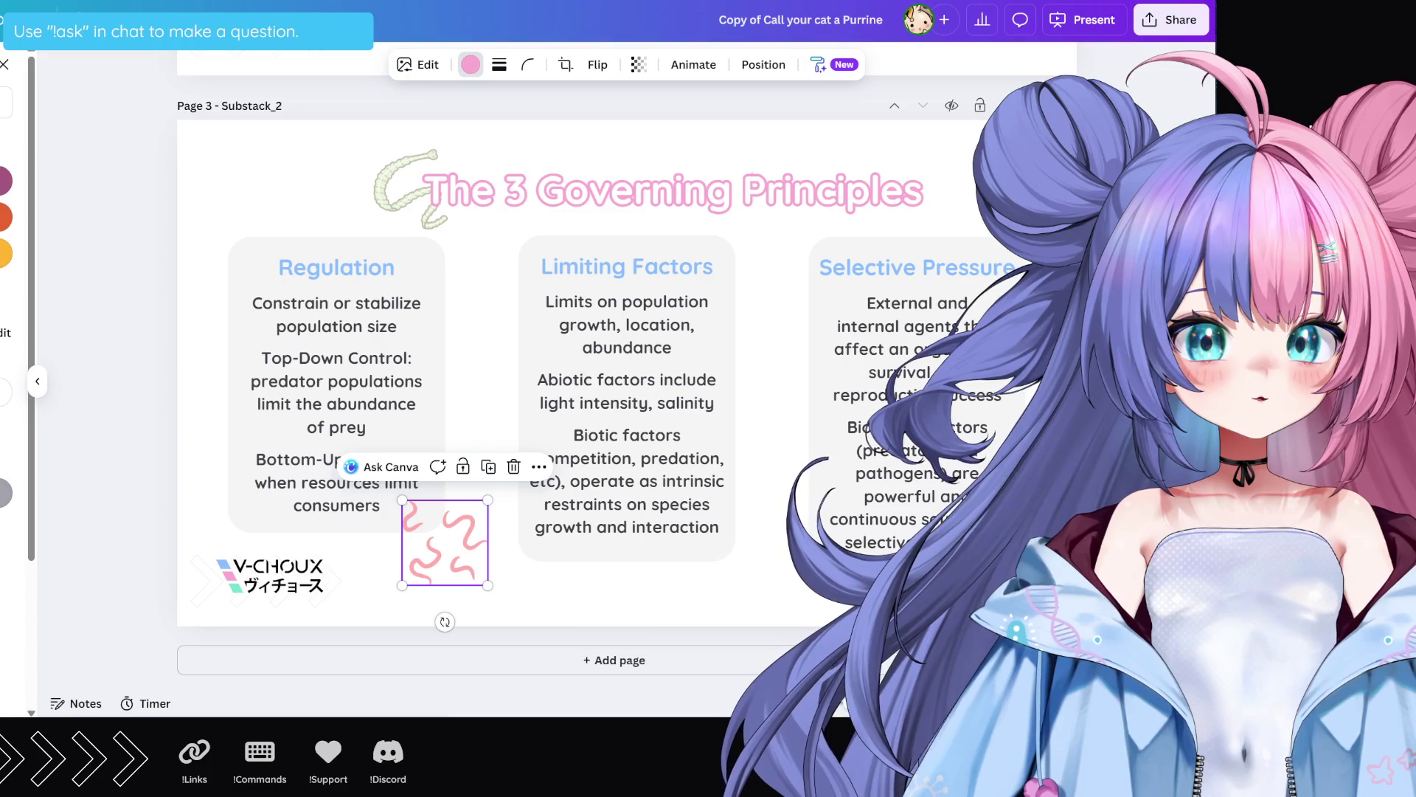
click(140, 198)
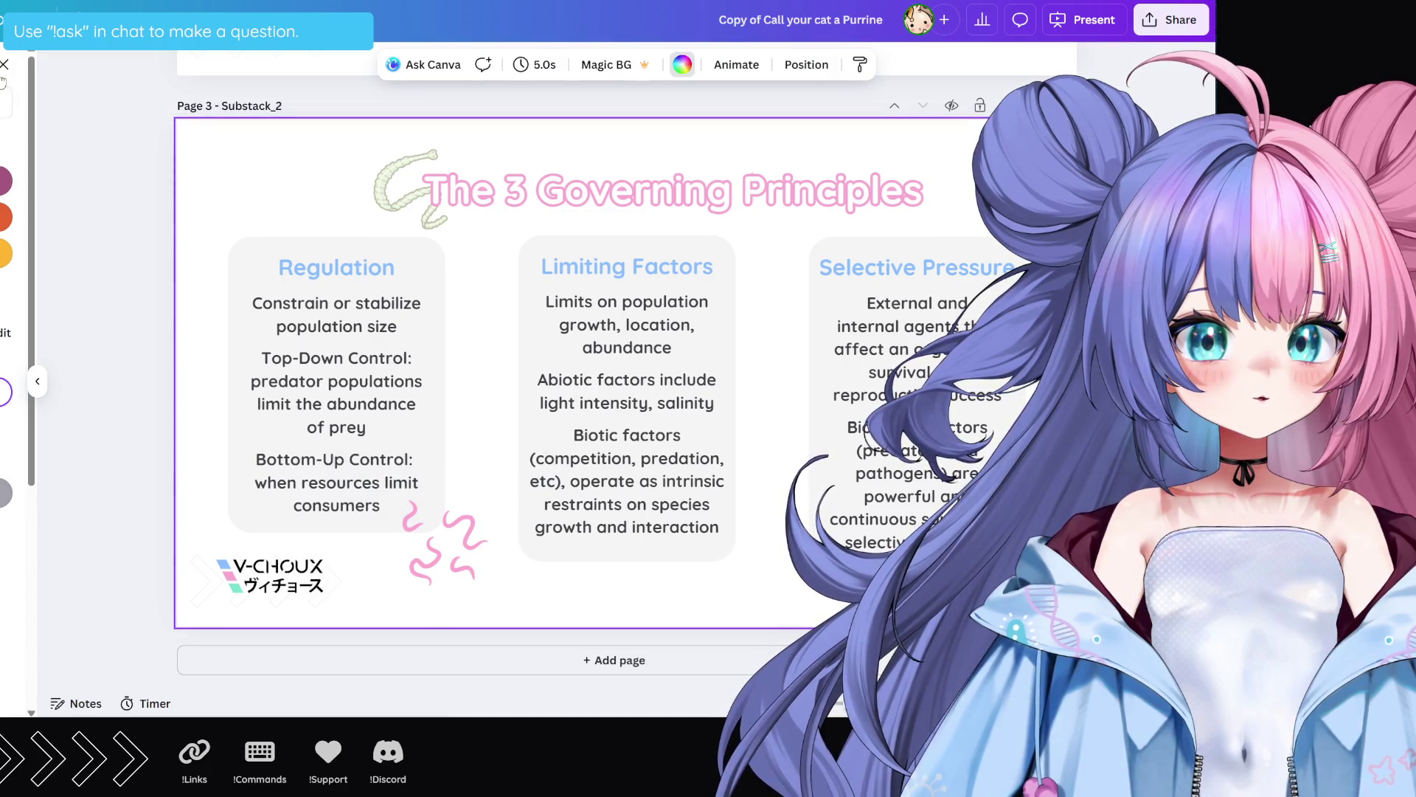
click(4, 67)
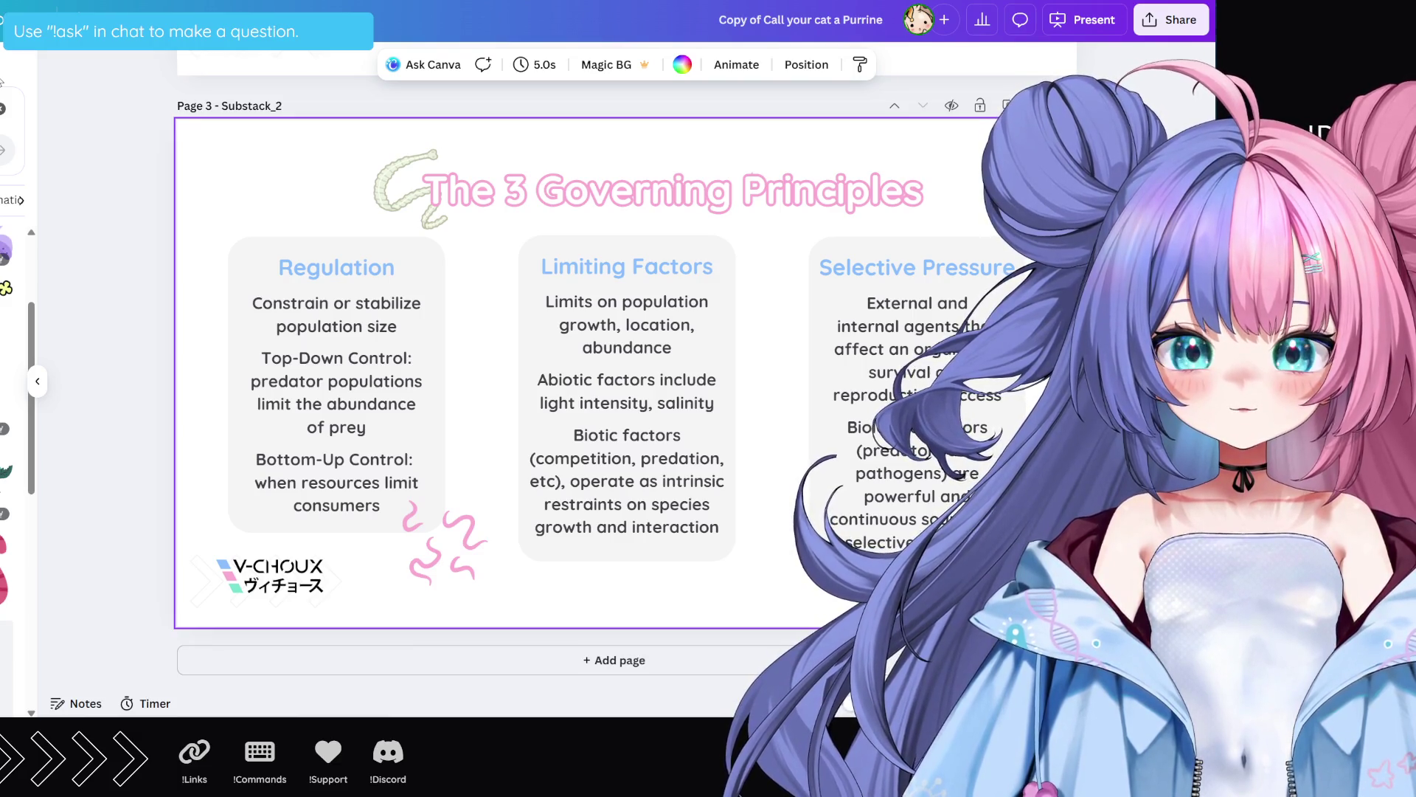
Step: Drag a blue parasite graphic onto the slide and undo an accidental Abiotic factors text move
scroll(15, 442, down, 5)
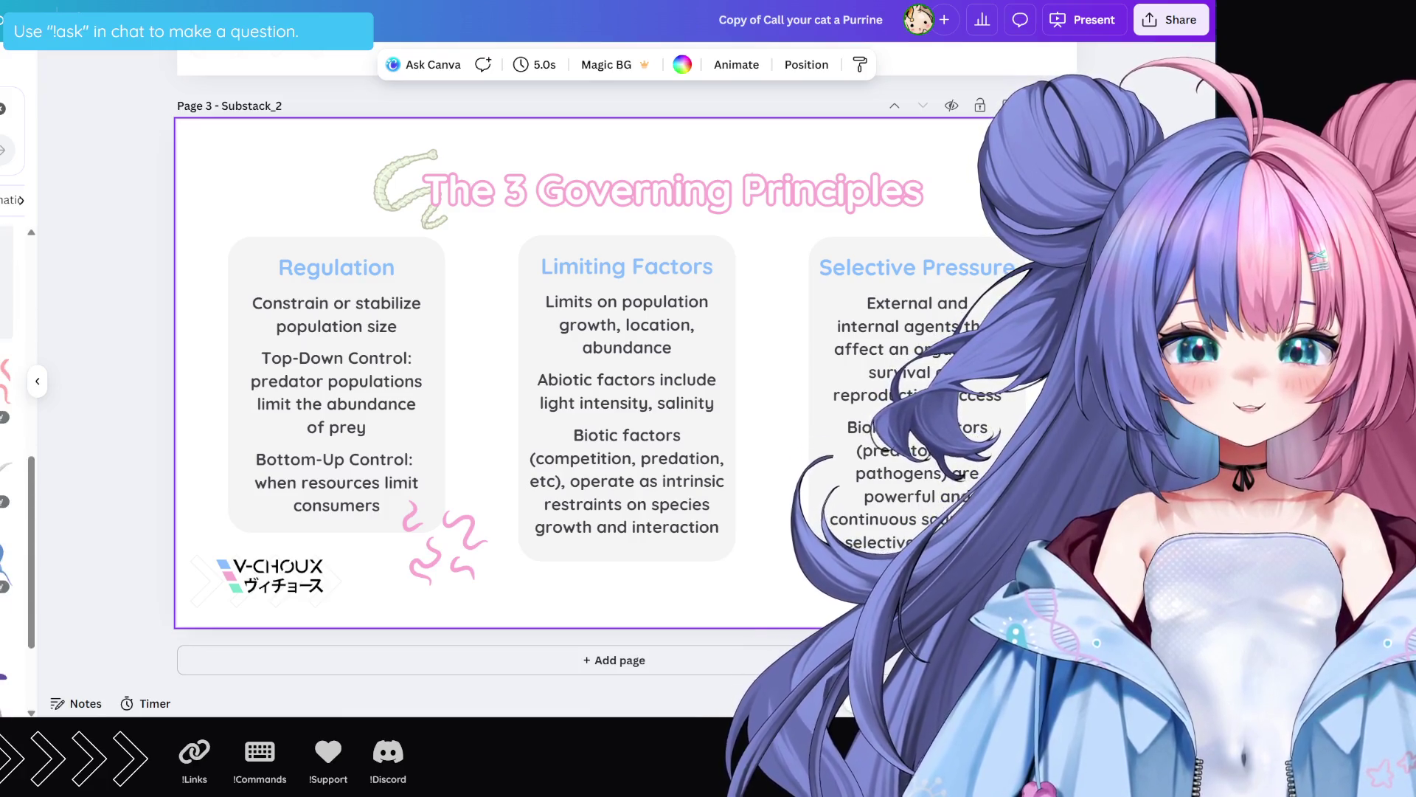
drag(6, 380, 537, 345)
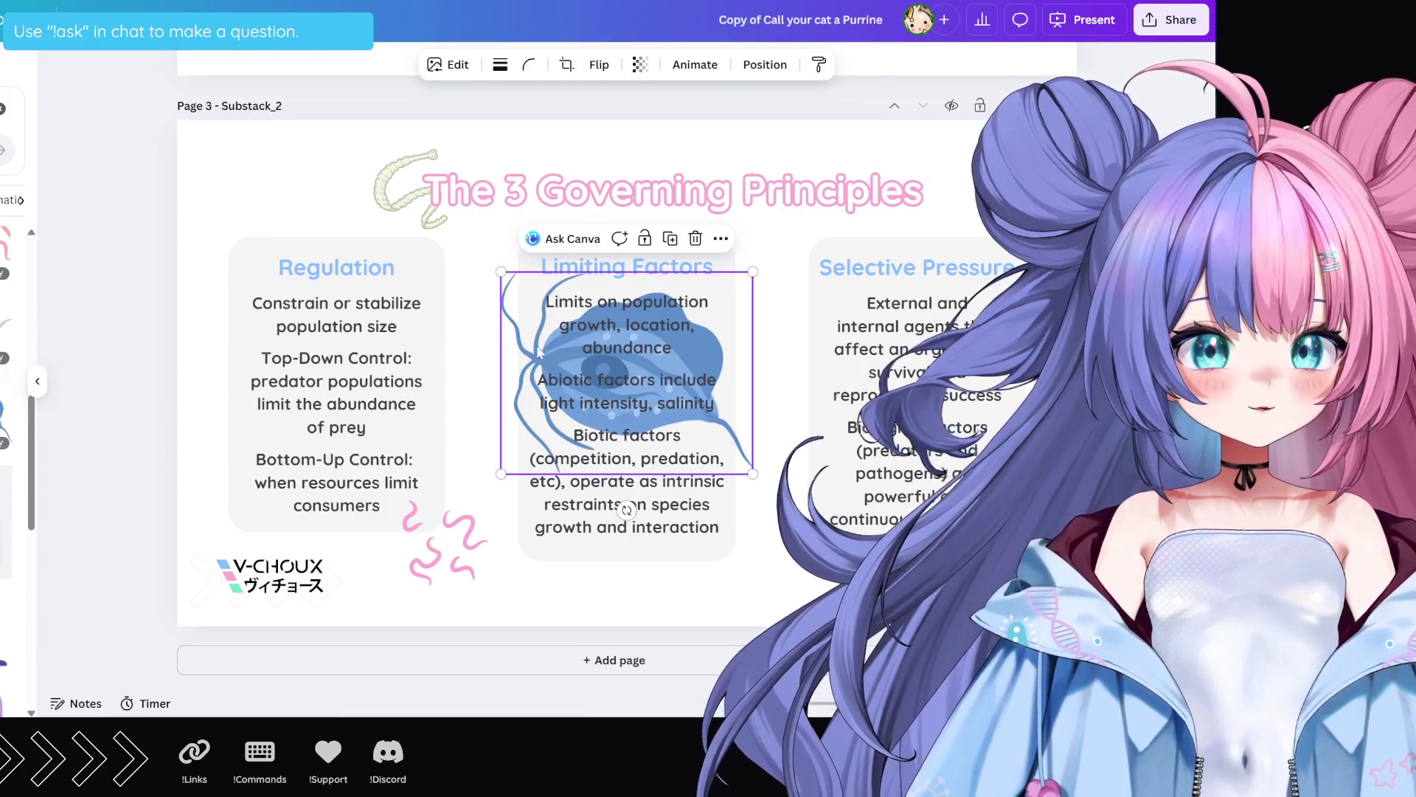
click(670, 379)
drag(670, 379, 571, 362)
key(ctrl+z)
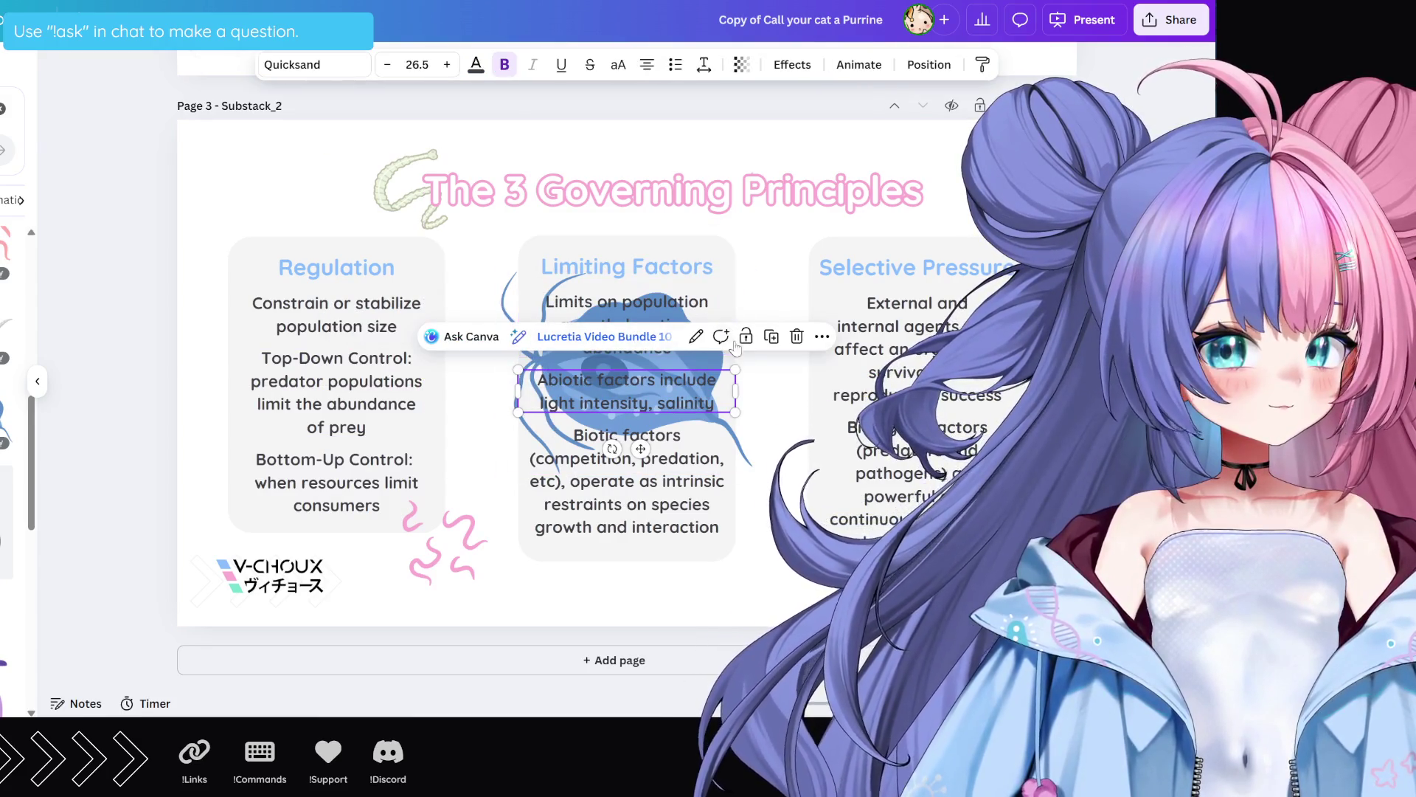
Step: Shrink the blue parasite and place it on the Limiting Factors card's upper right edge
click(720, 424)
drag(719, 425, 776, 404)
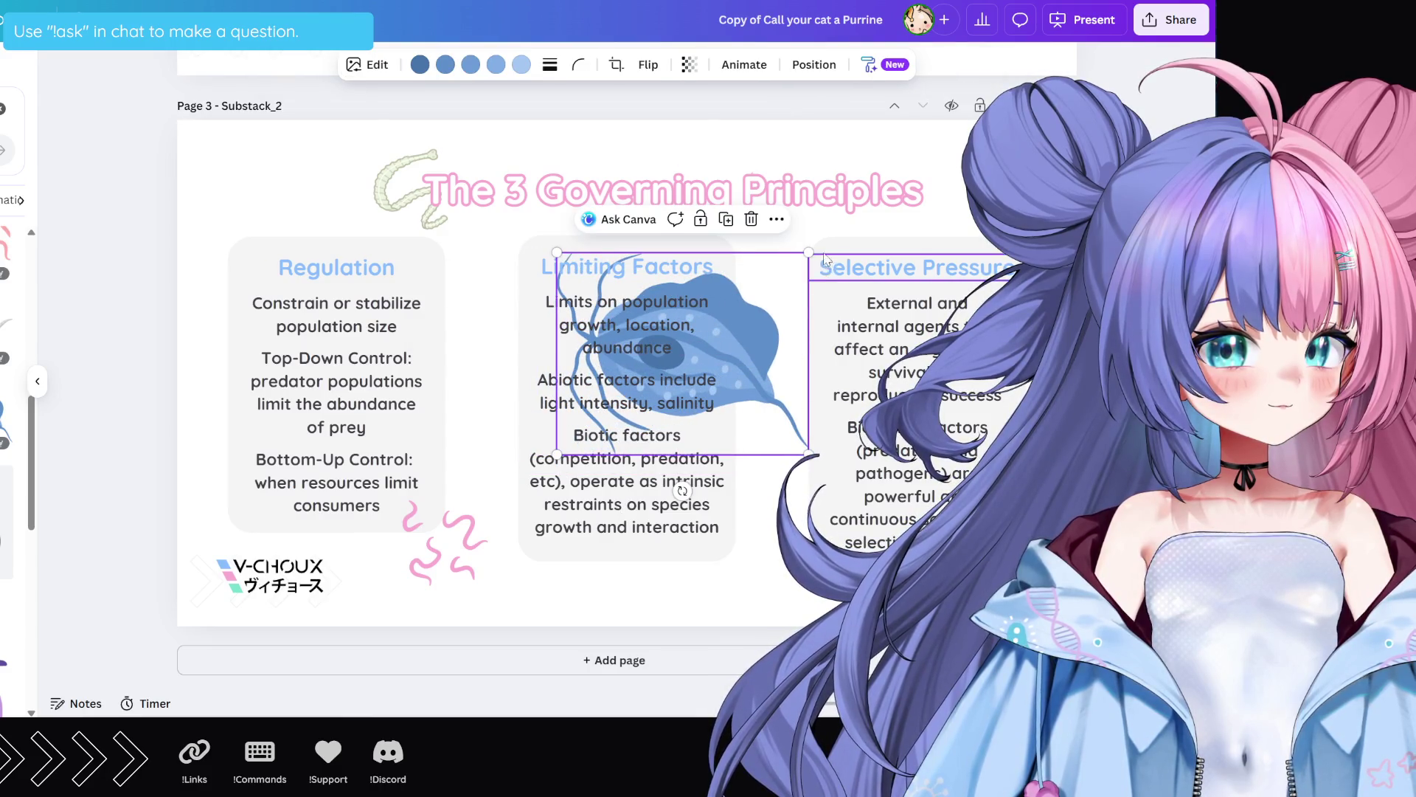
drag(809, 253, 732, 314)
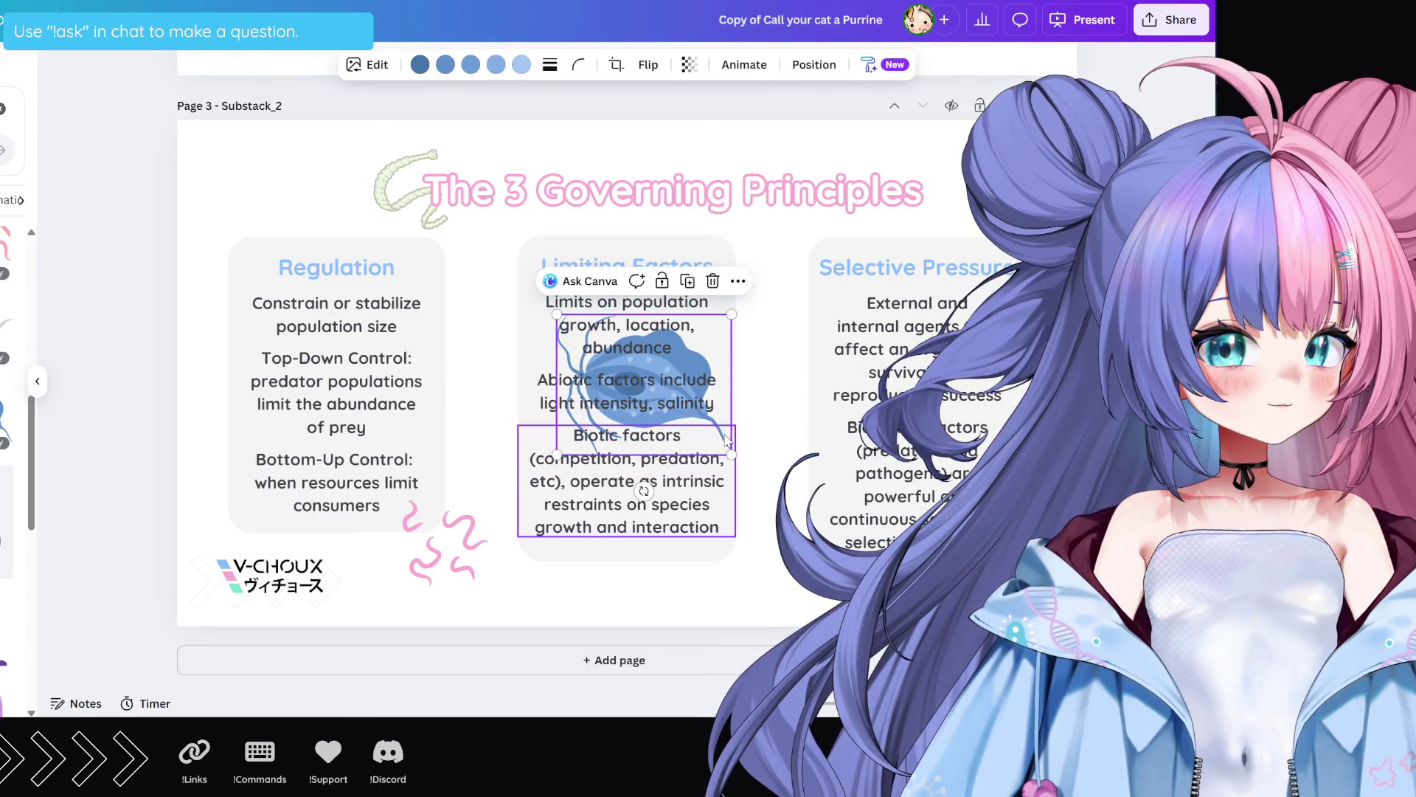
mouse_move(730, 425)
mouse_down()
mouse_move(745, 368)
mouse_move(834, 400)
mouse_up()
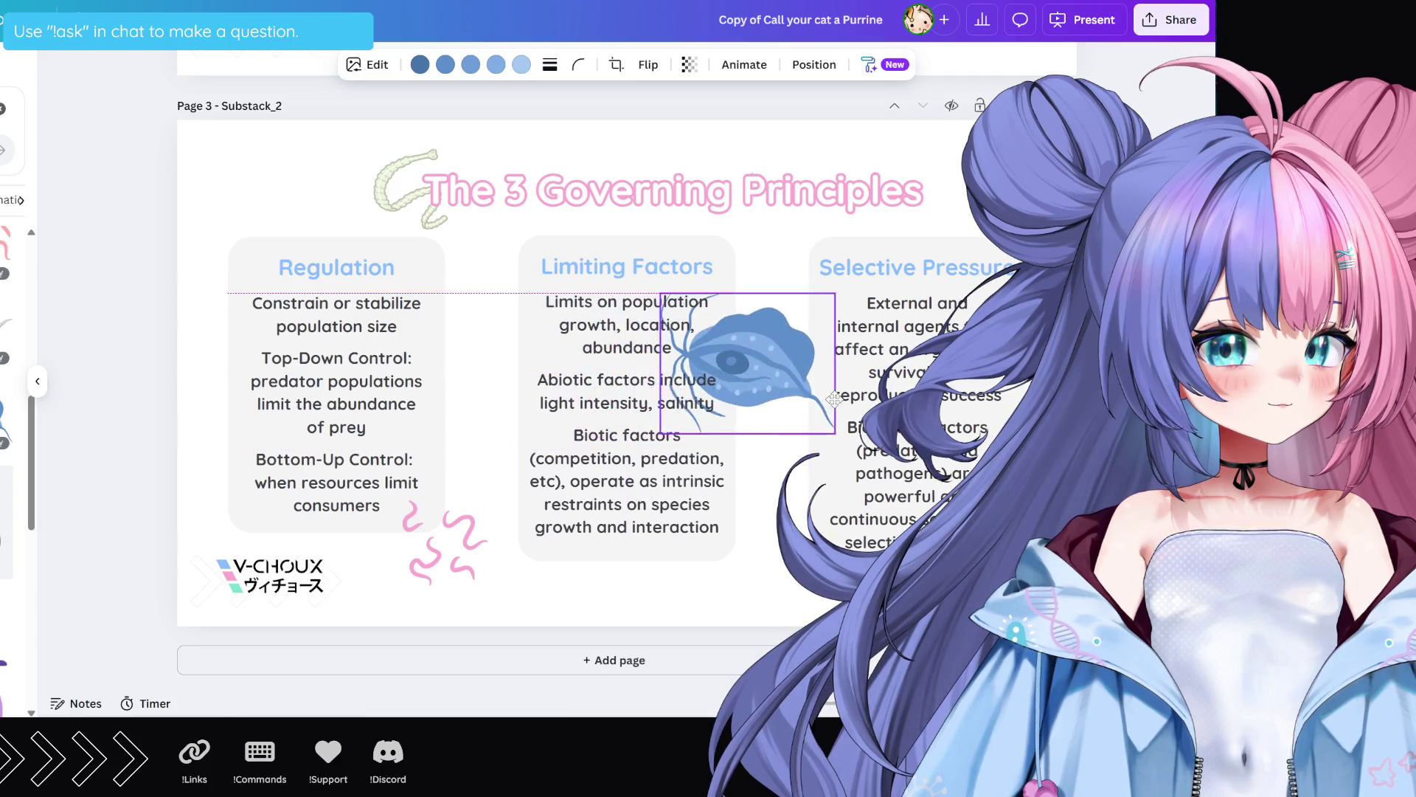
mouse_move(835, 293)
mouse_down()
mouse_move(742, 364)
mouse_move(754, 344)
mouse_up()
mouse_move(794, 301)
mouse_down()
mouse_move(763, 325)
mouse_move(783, 287)
mouse_move(786, 337)
mouse_up()
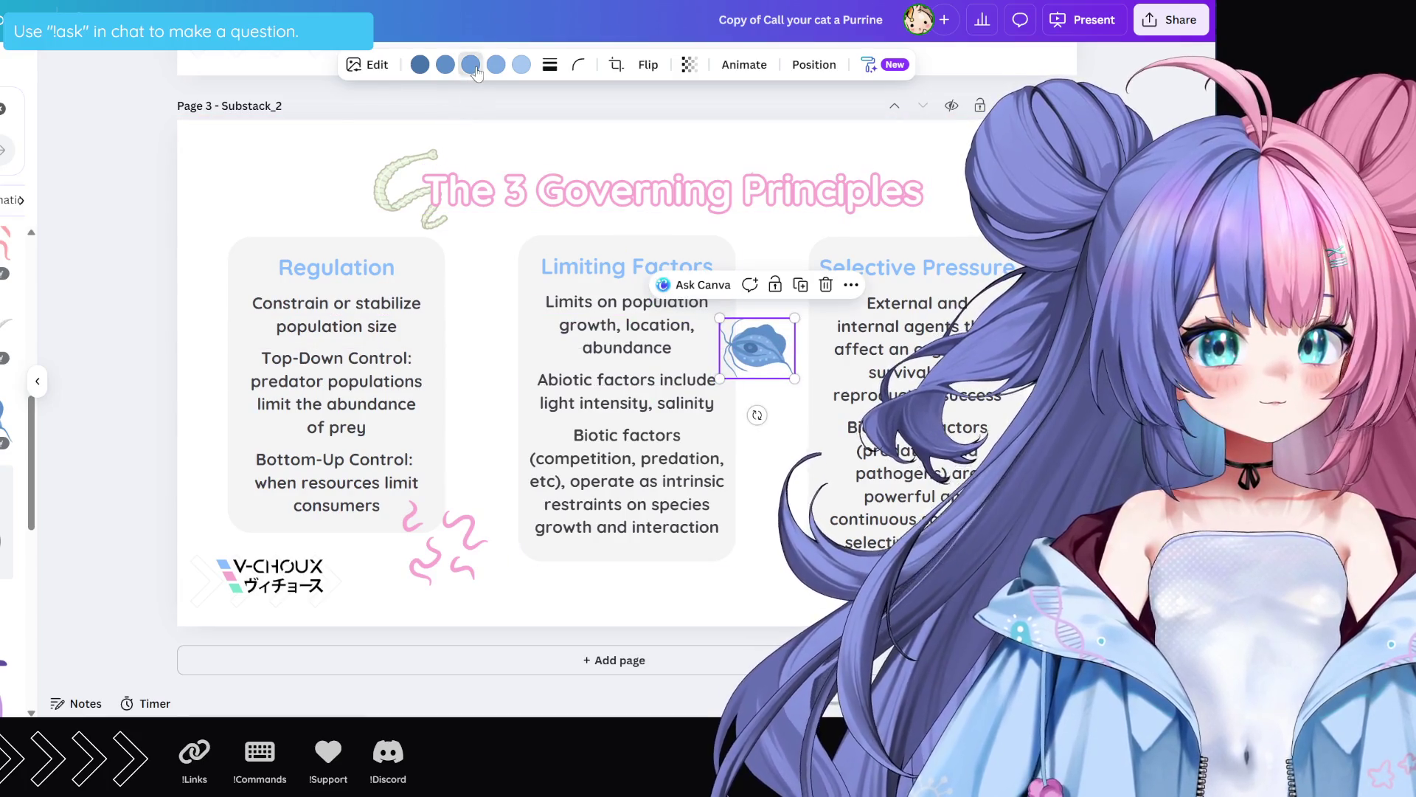
Step: Recolour the parasite graphic's shades with darker blues, restoring its first colour to dark blue
click(470, 65)
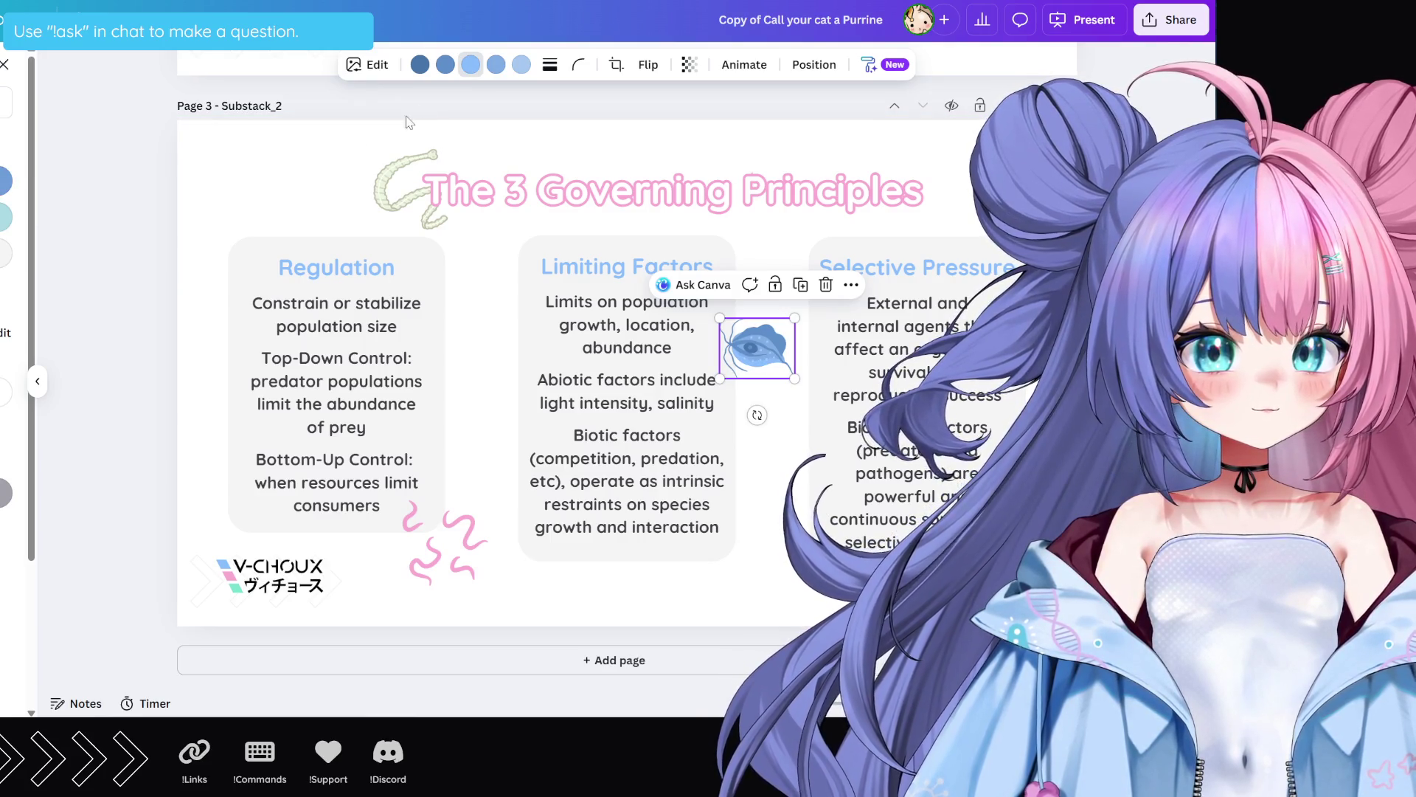
click(445, 65)
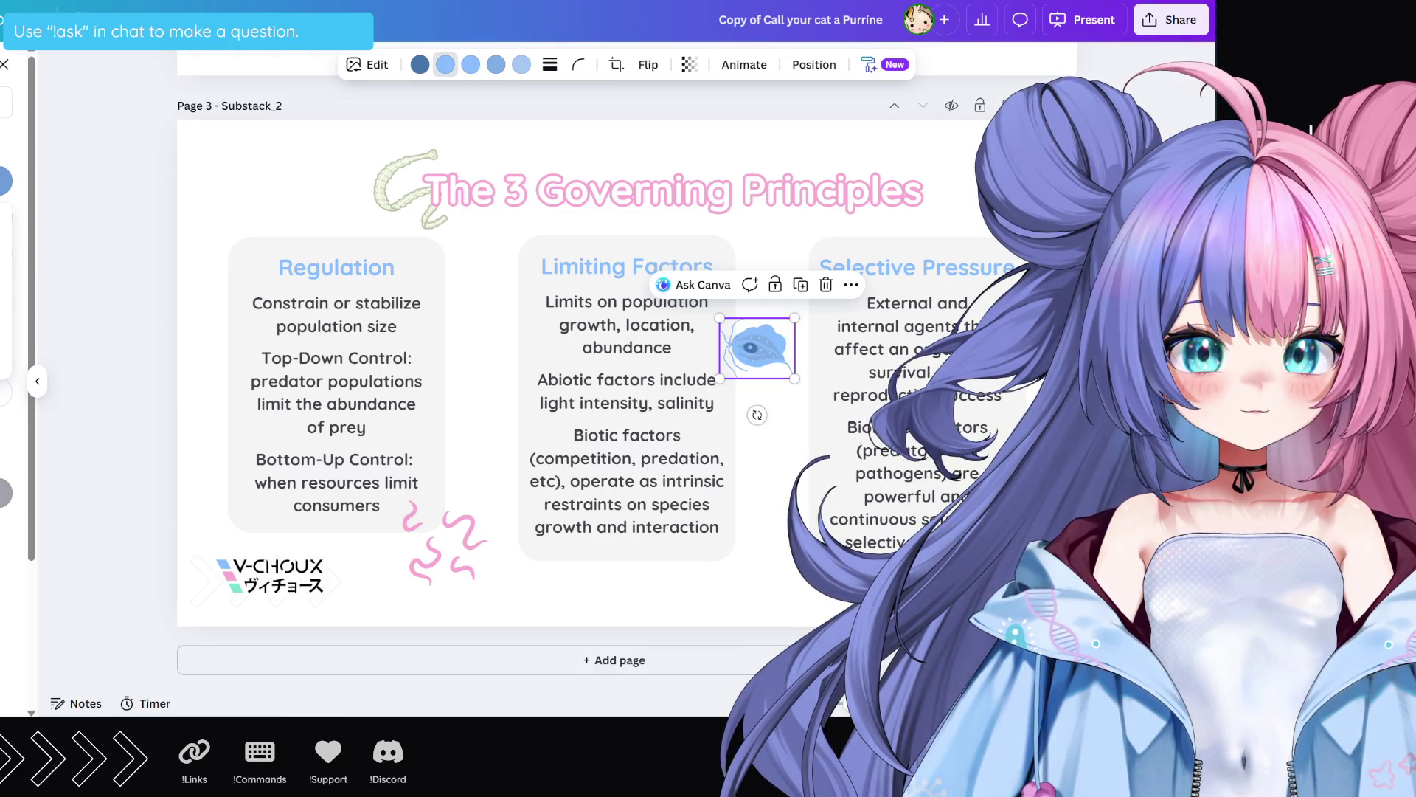
click(2, 181)
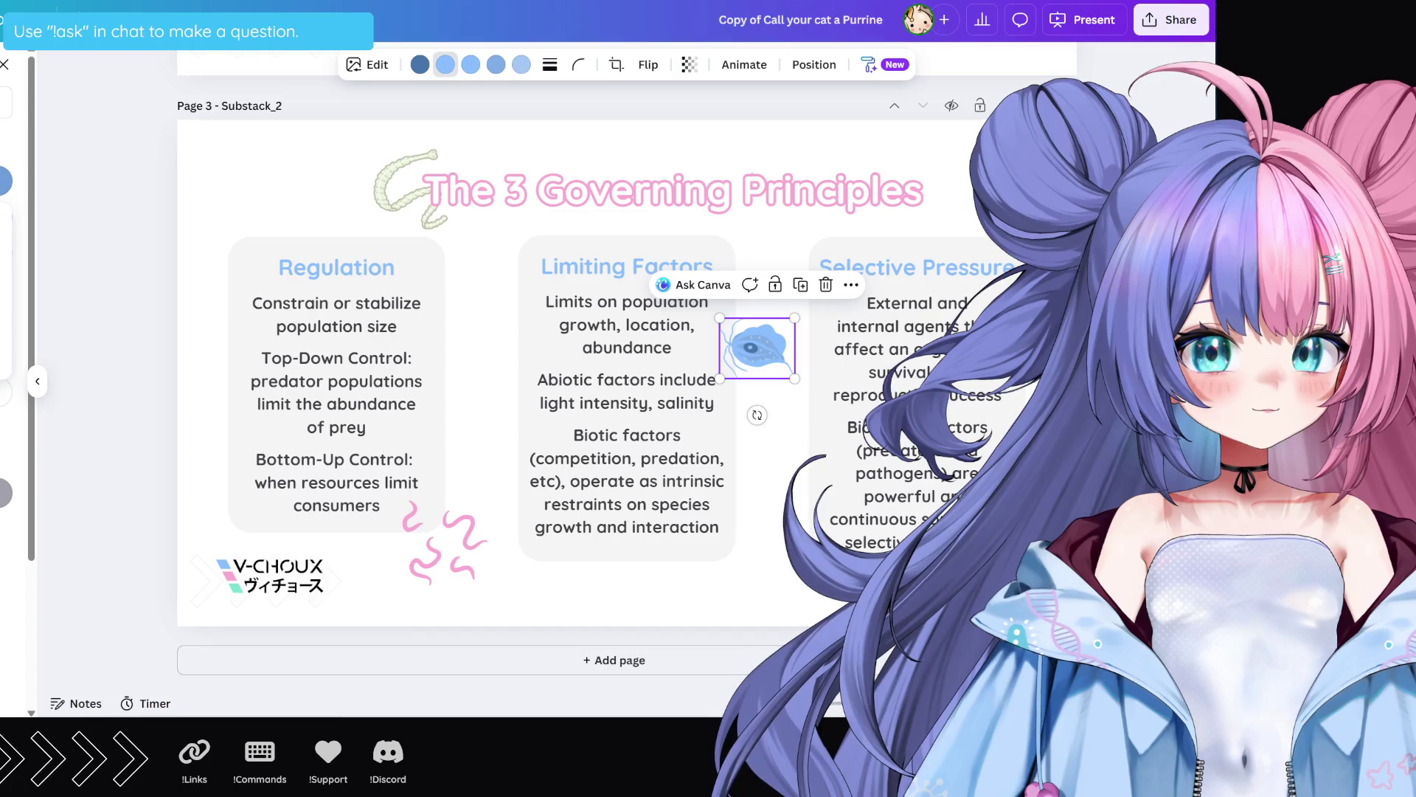
click(3, 181)
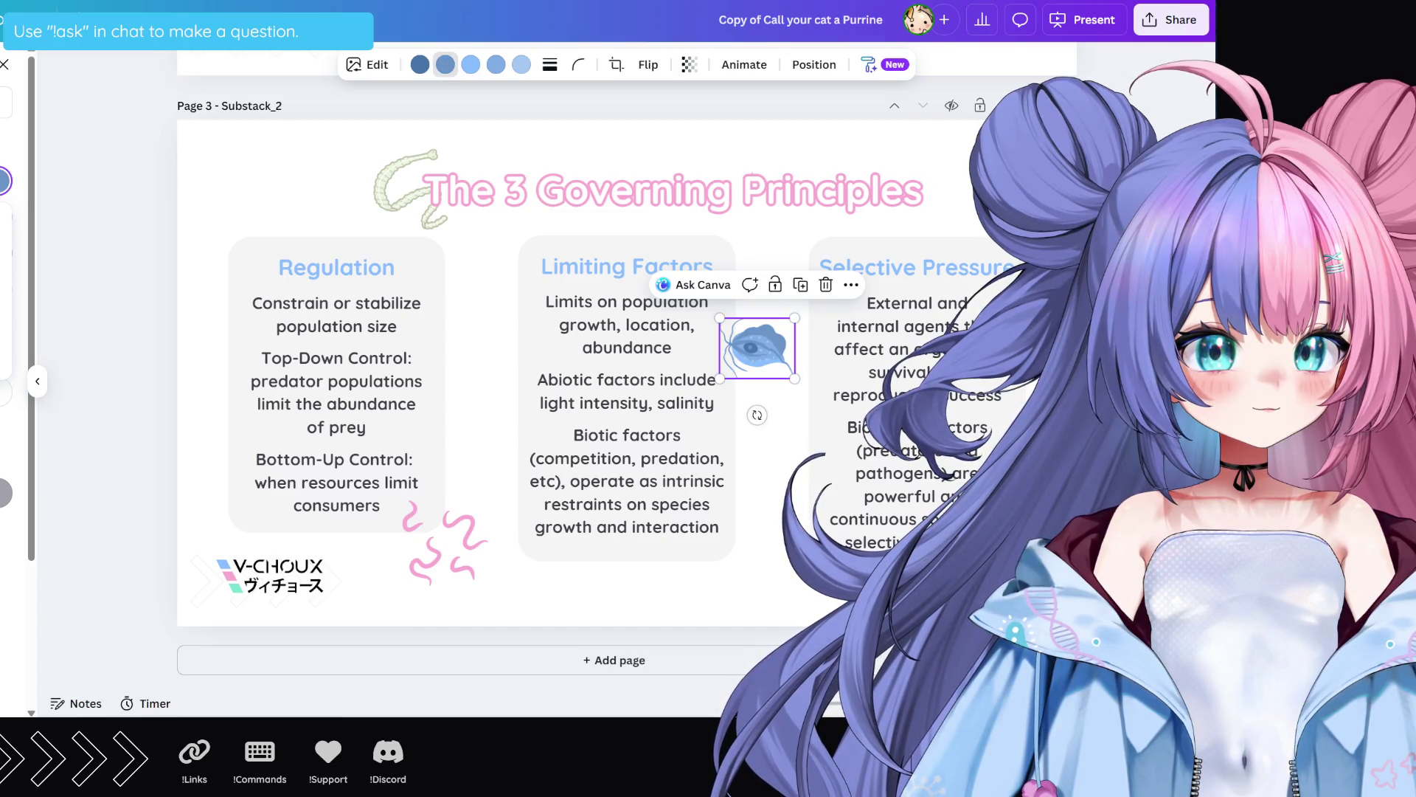
click(419, 64)
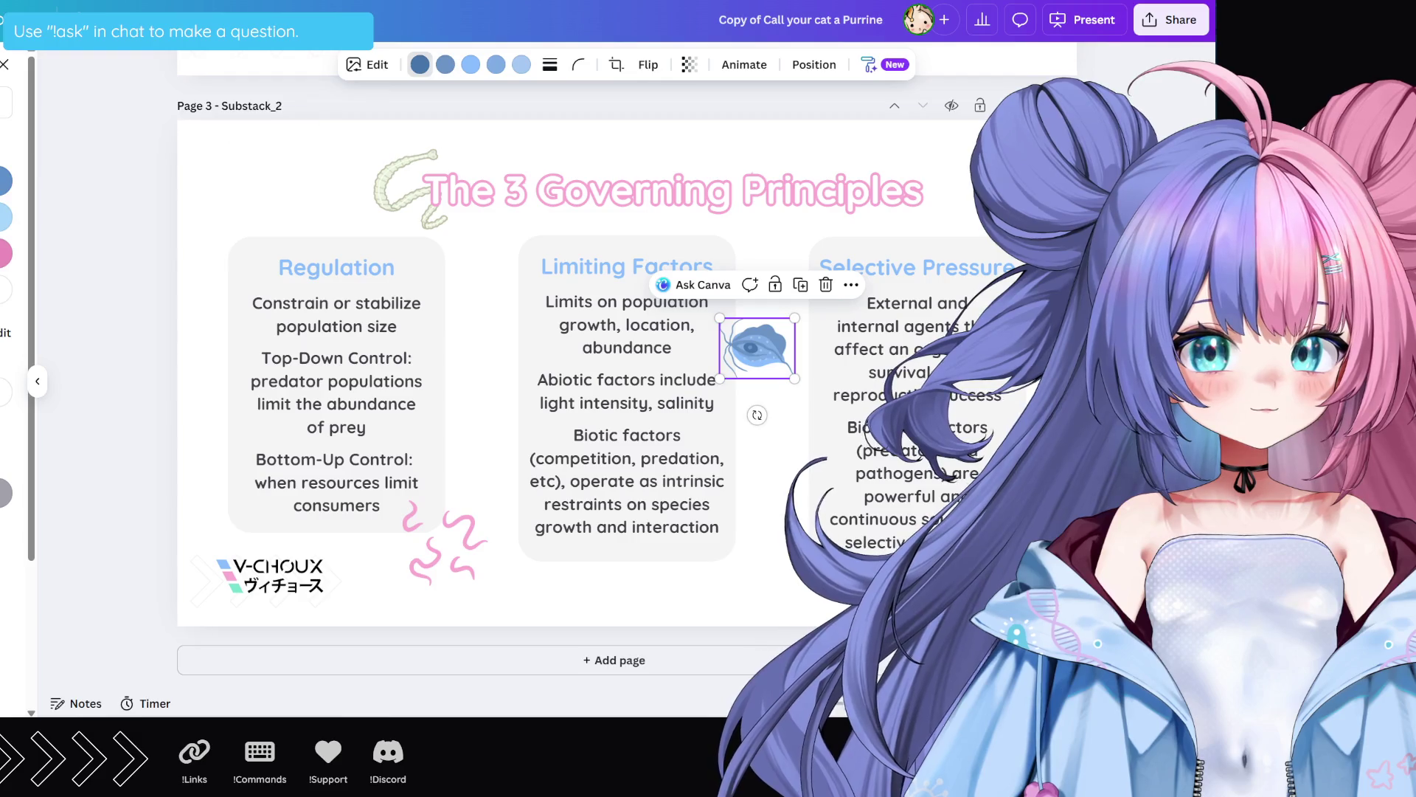
click(4, 217)
click(3, 180)
click(3, 493)
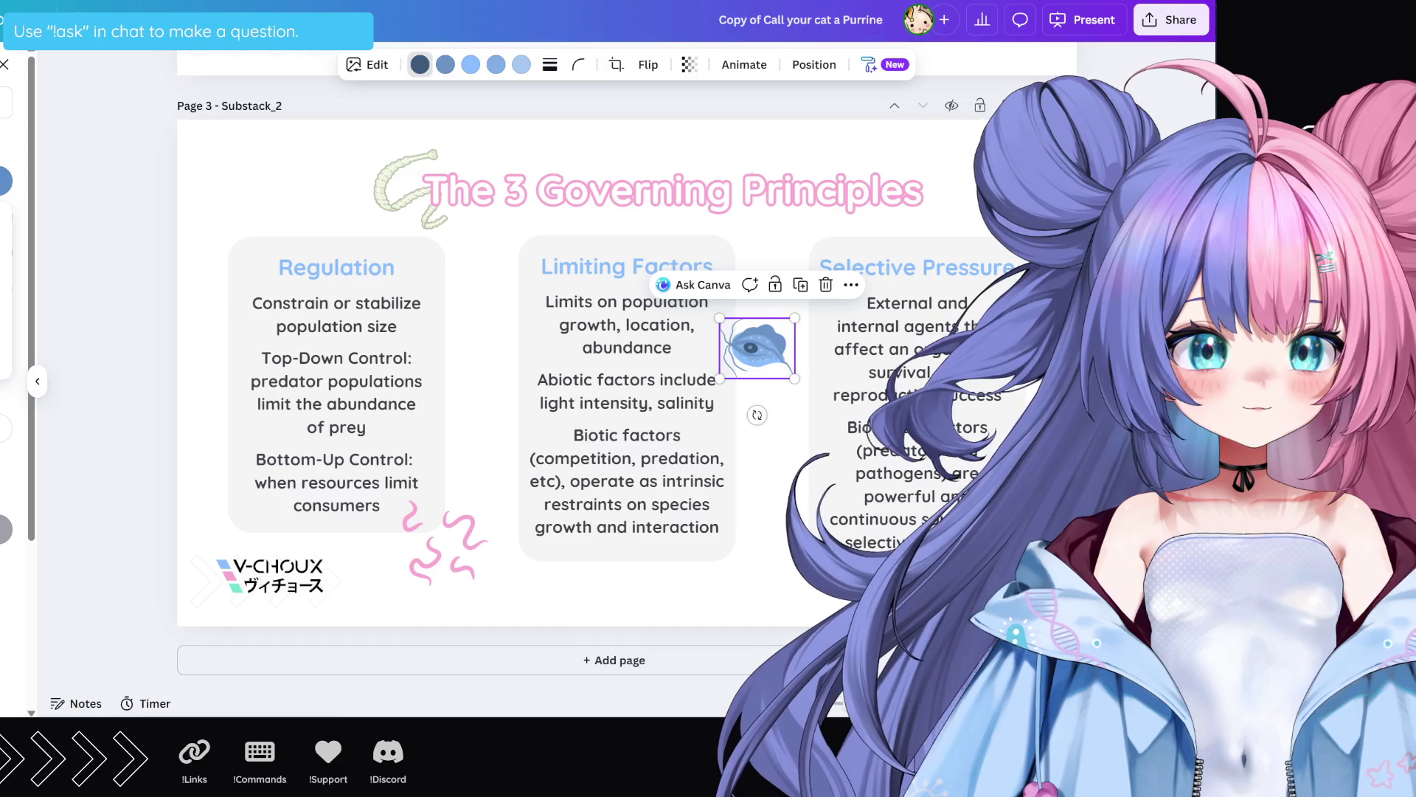
click(497, 64)
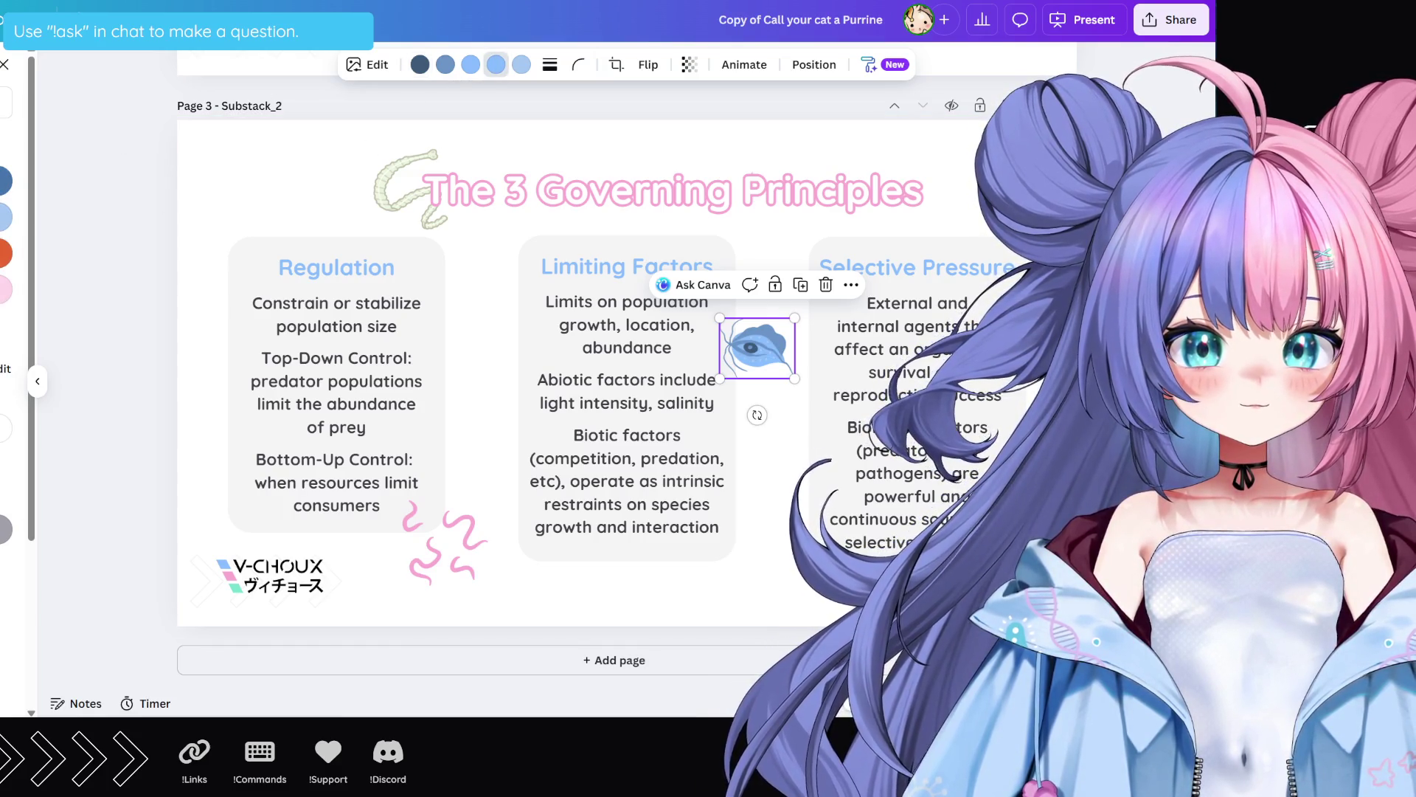
click(3, 180)
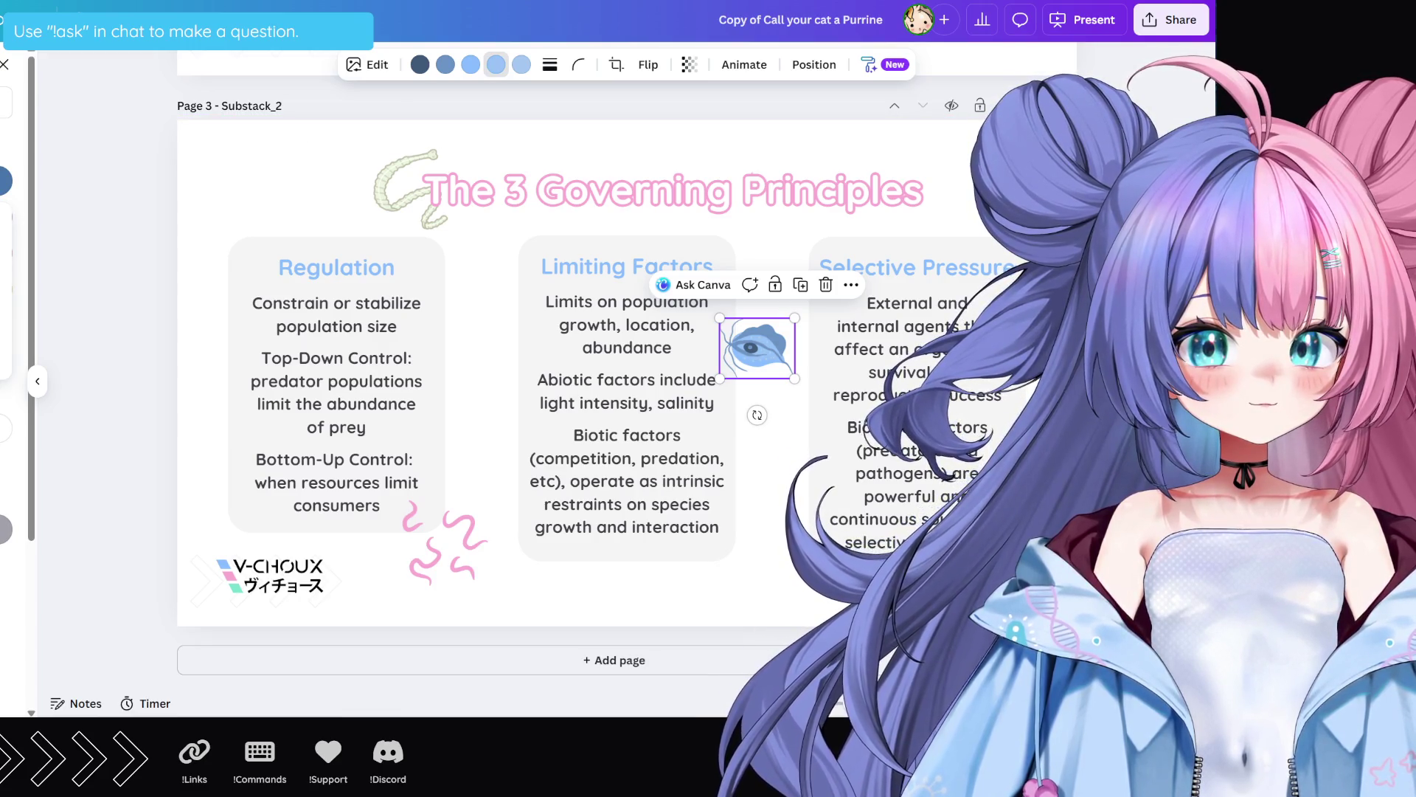
click(520, 66)
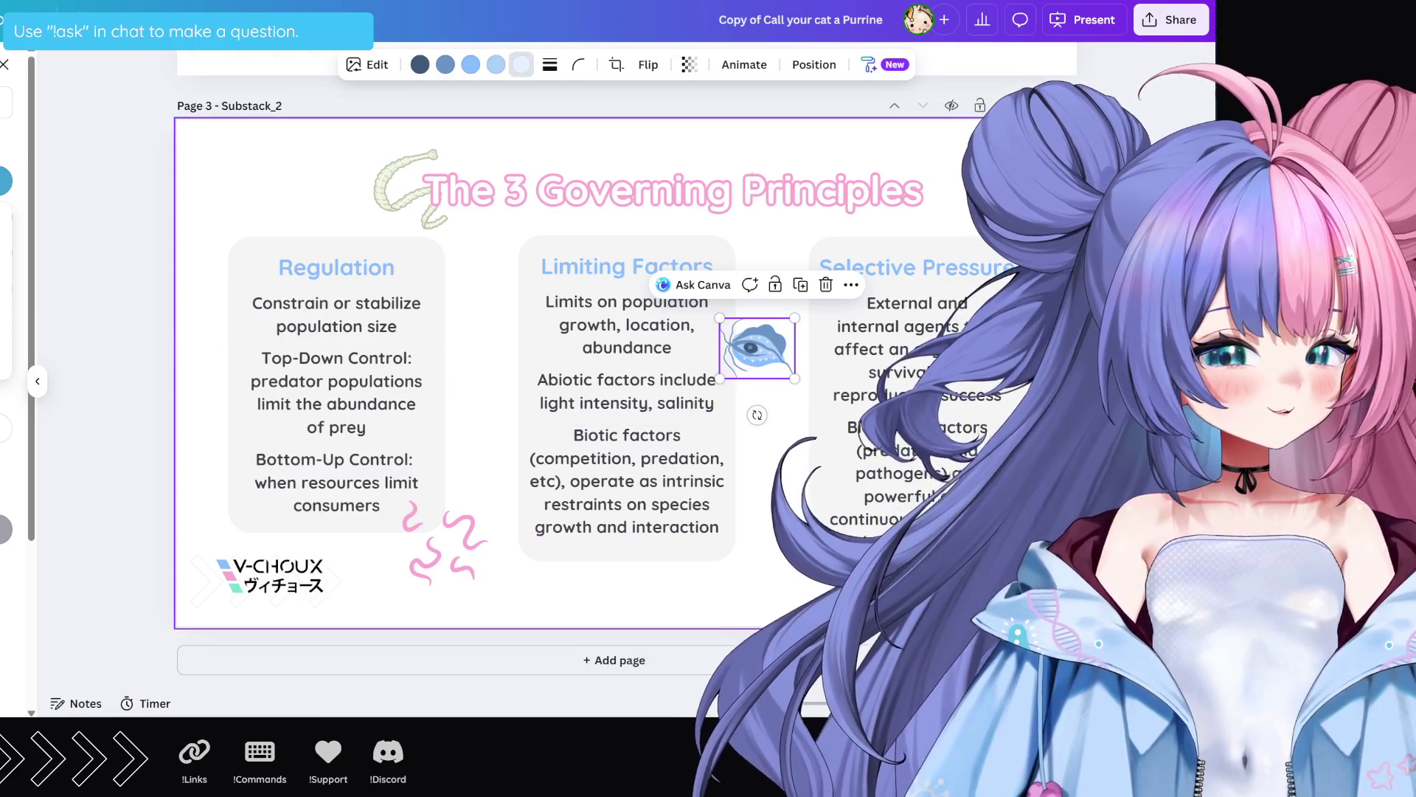
click(749, 613)
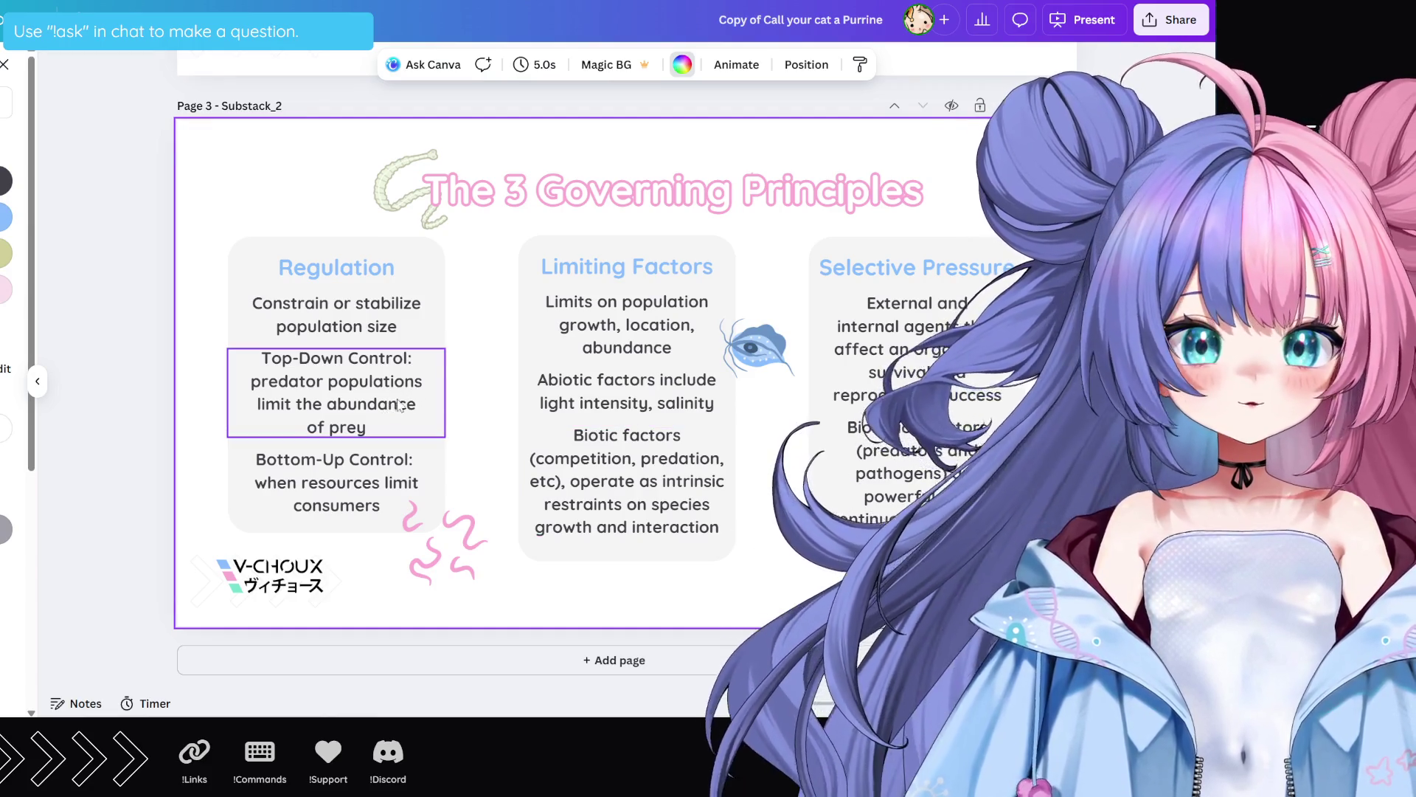
Step: Close the colour panel and scroll further down the Elements graphics
click(4, 69)
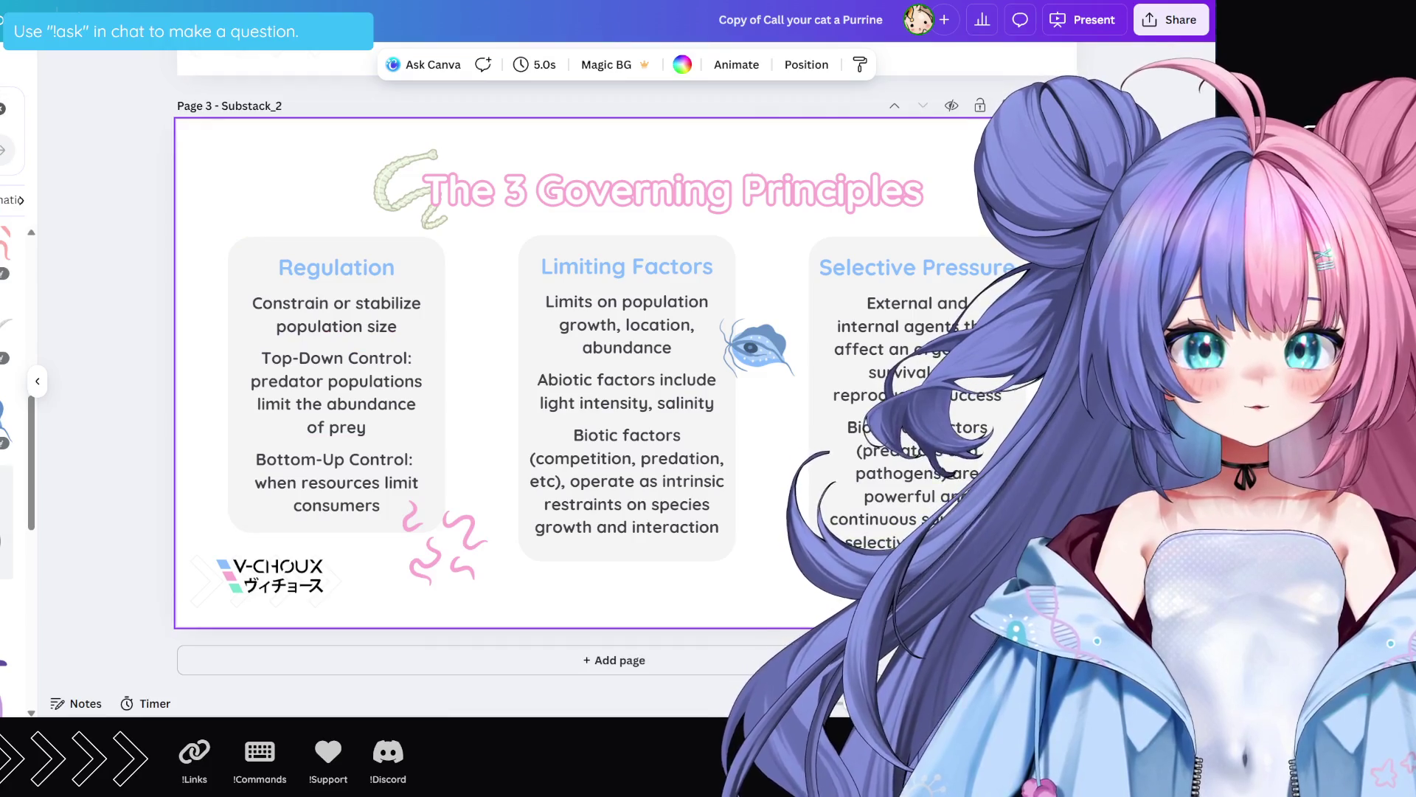
scroll(13, 443, down, 10)
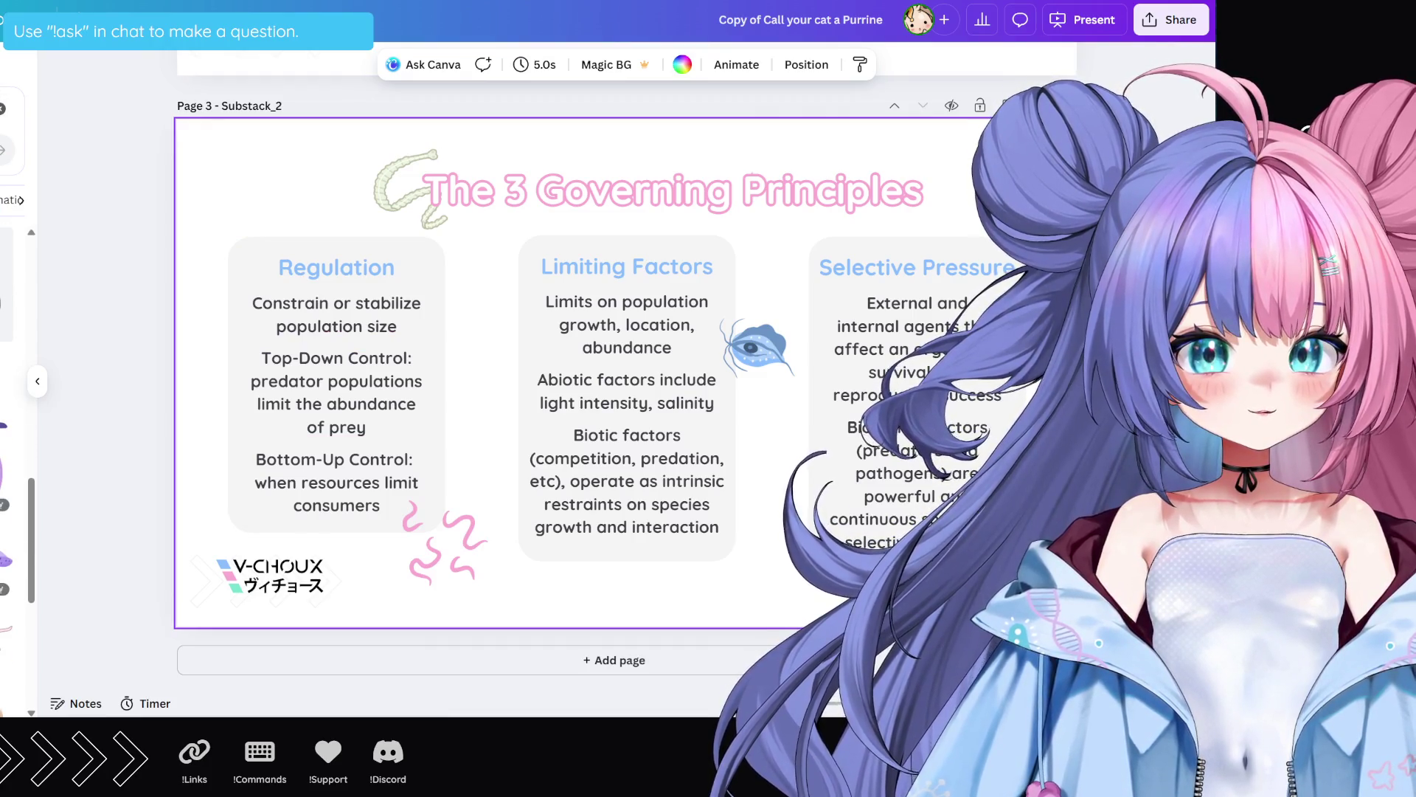
scroll(7, 472, down, 2)
scroll(7, 472, down, 5)
scroll(7, 472, down, 3)
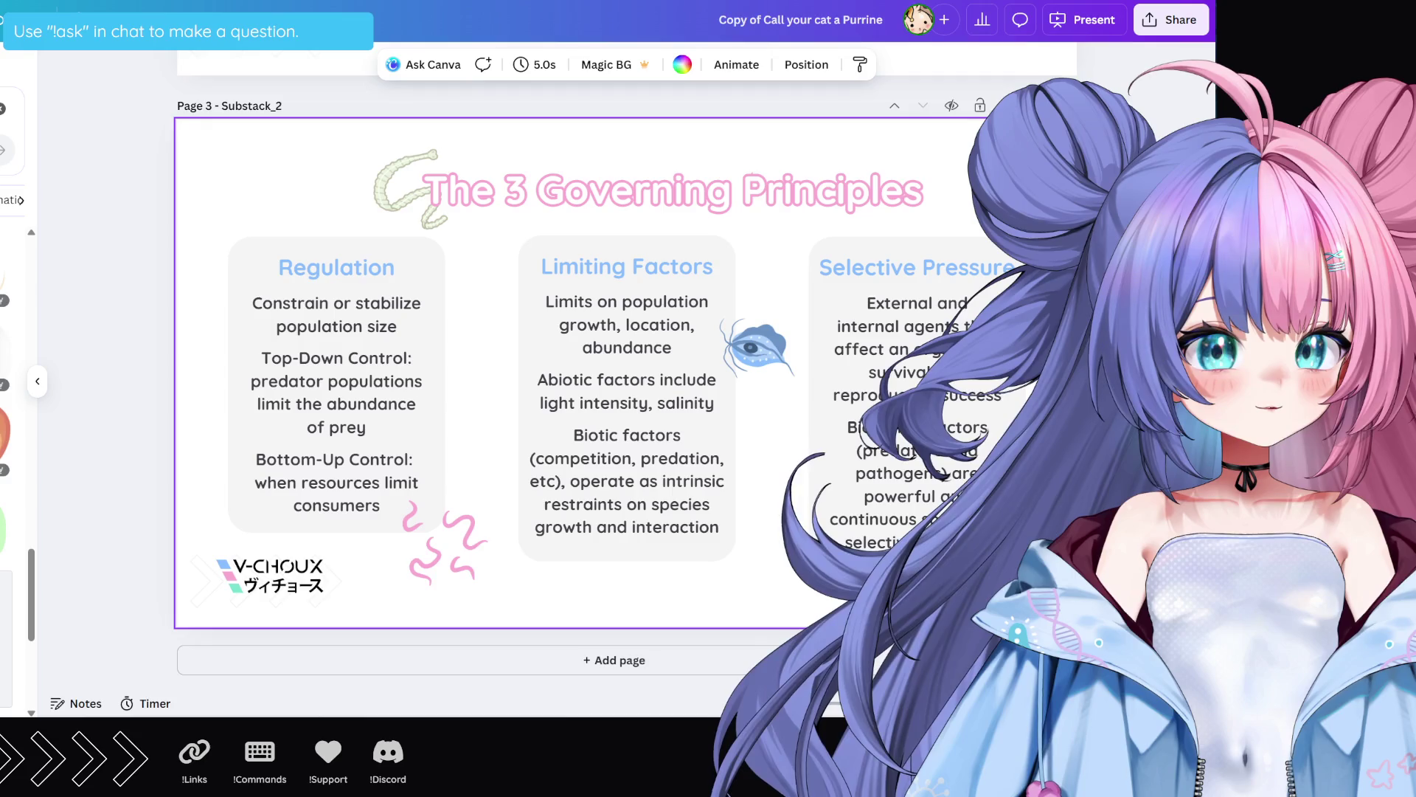
Step: Replace the blue eye parasite with page 1's pink parasite beside Limiting Factors, then duplicate the slide
scroll(414, 457, up, 15)
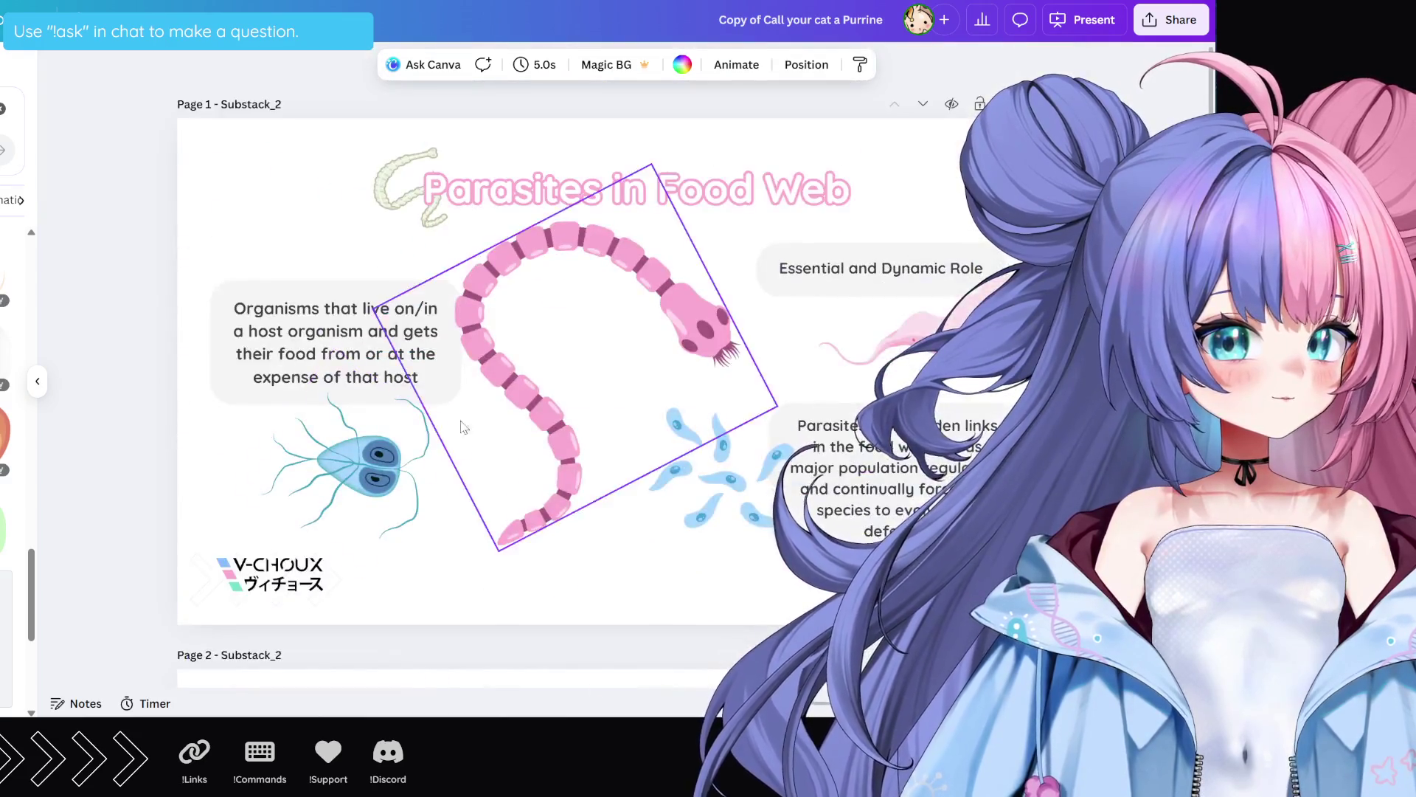
click(878, 345)
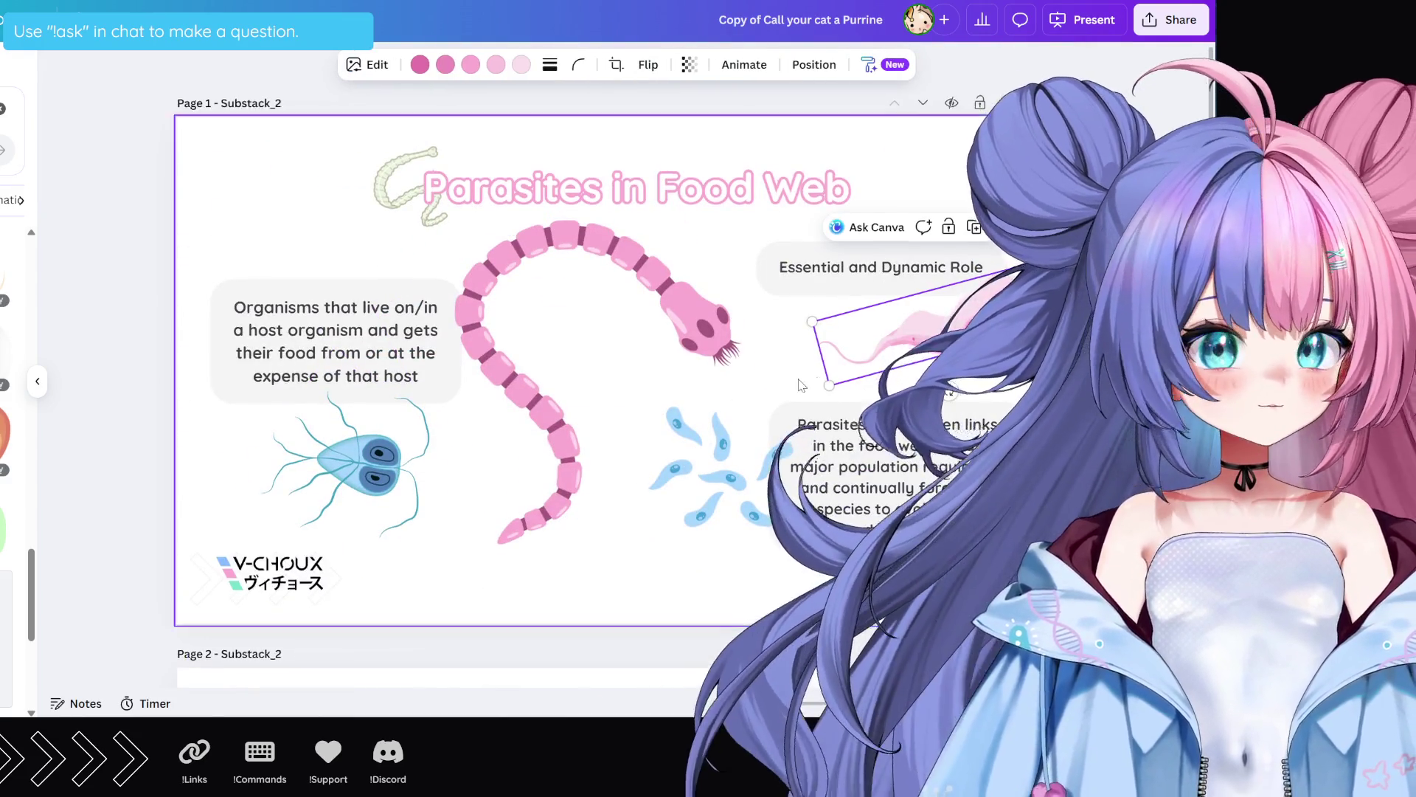
scroll(849, 355, down, 15)
click(775, 375)
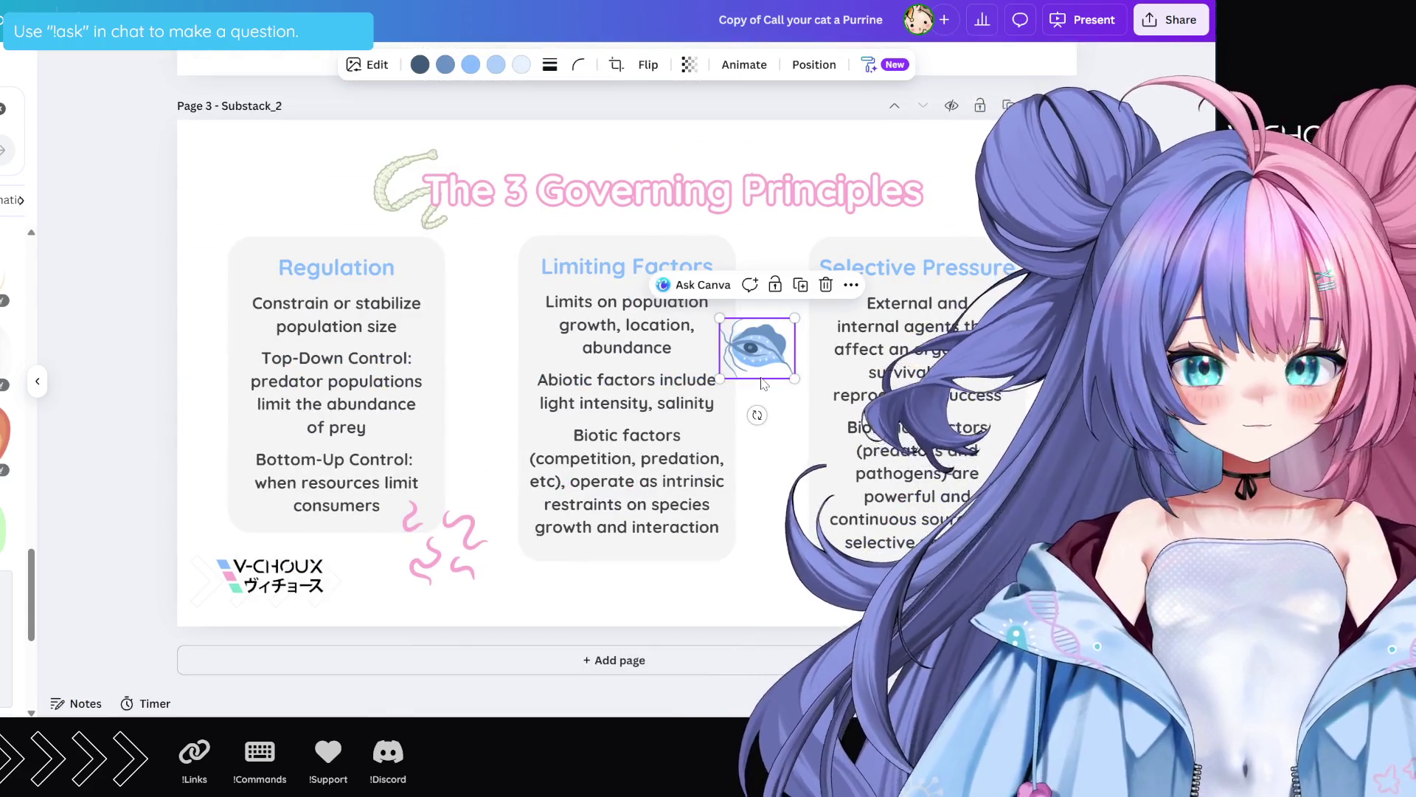
key(ctrl+z)
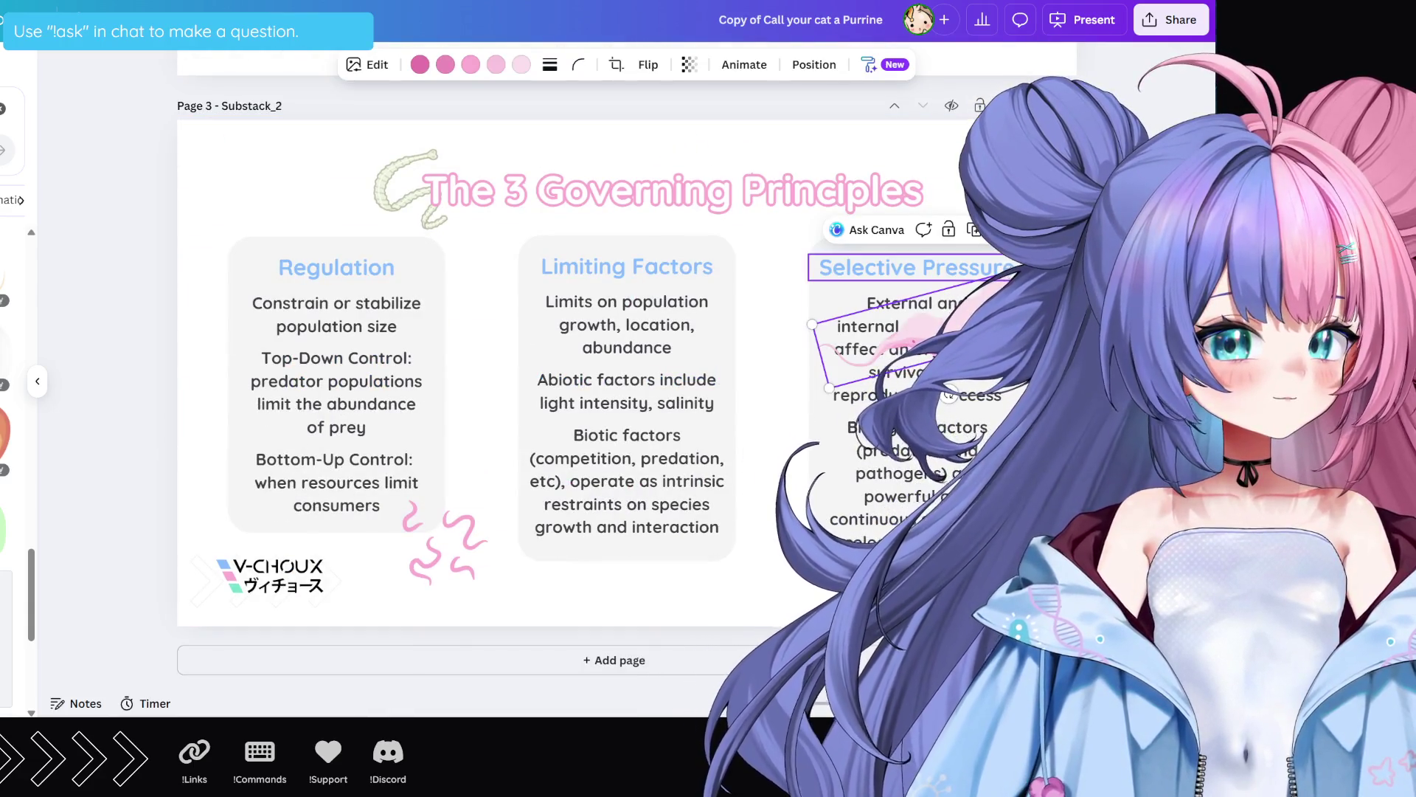
mouse_move(907, 324)
mouse_down()
mouse_move(883, 355)
mouse_move(797, 357)
mouse_move(795, 330)
mouse_up()
click(774, 568)
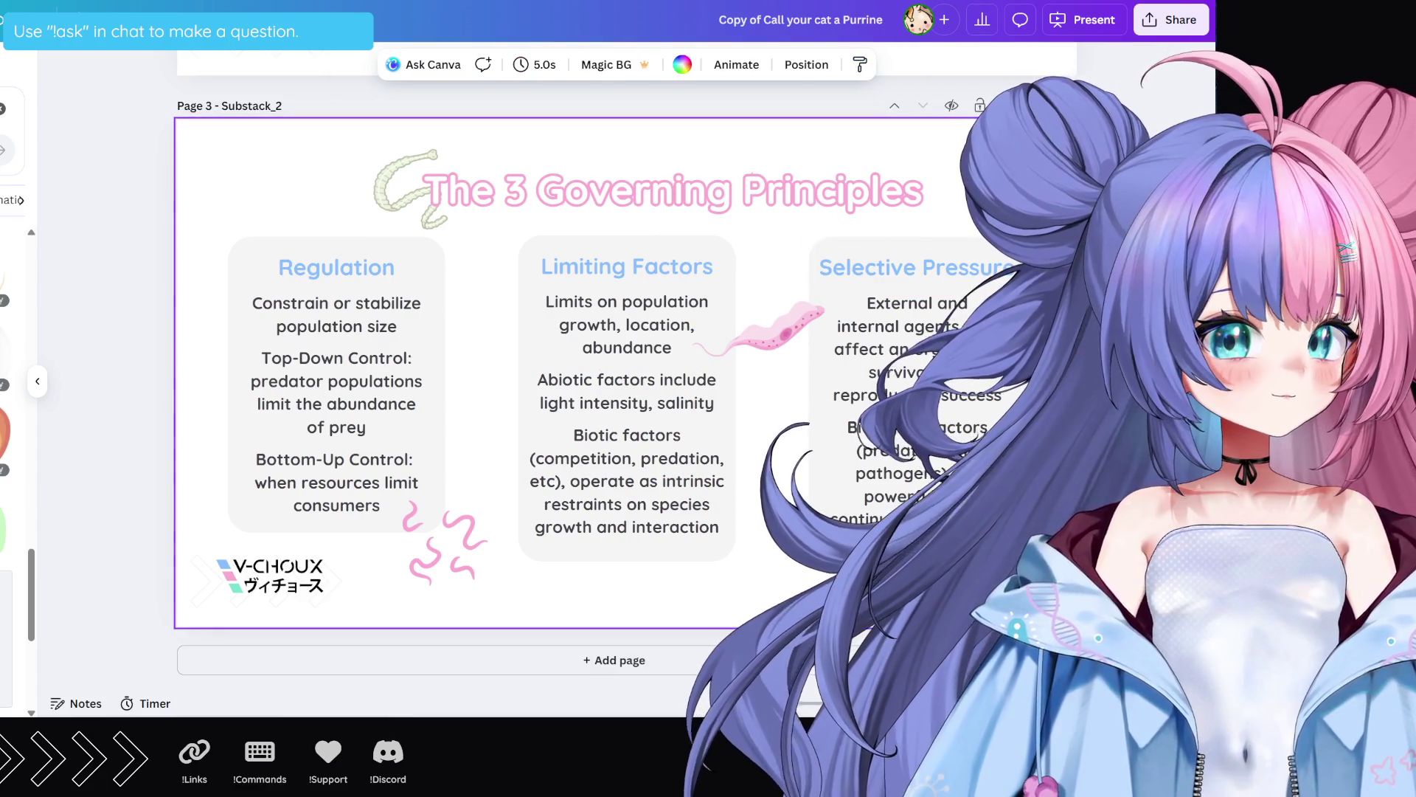
key(ctrl+d)
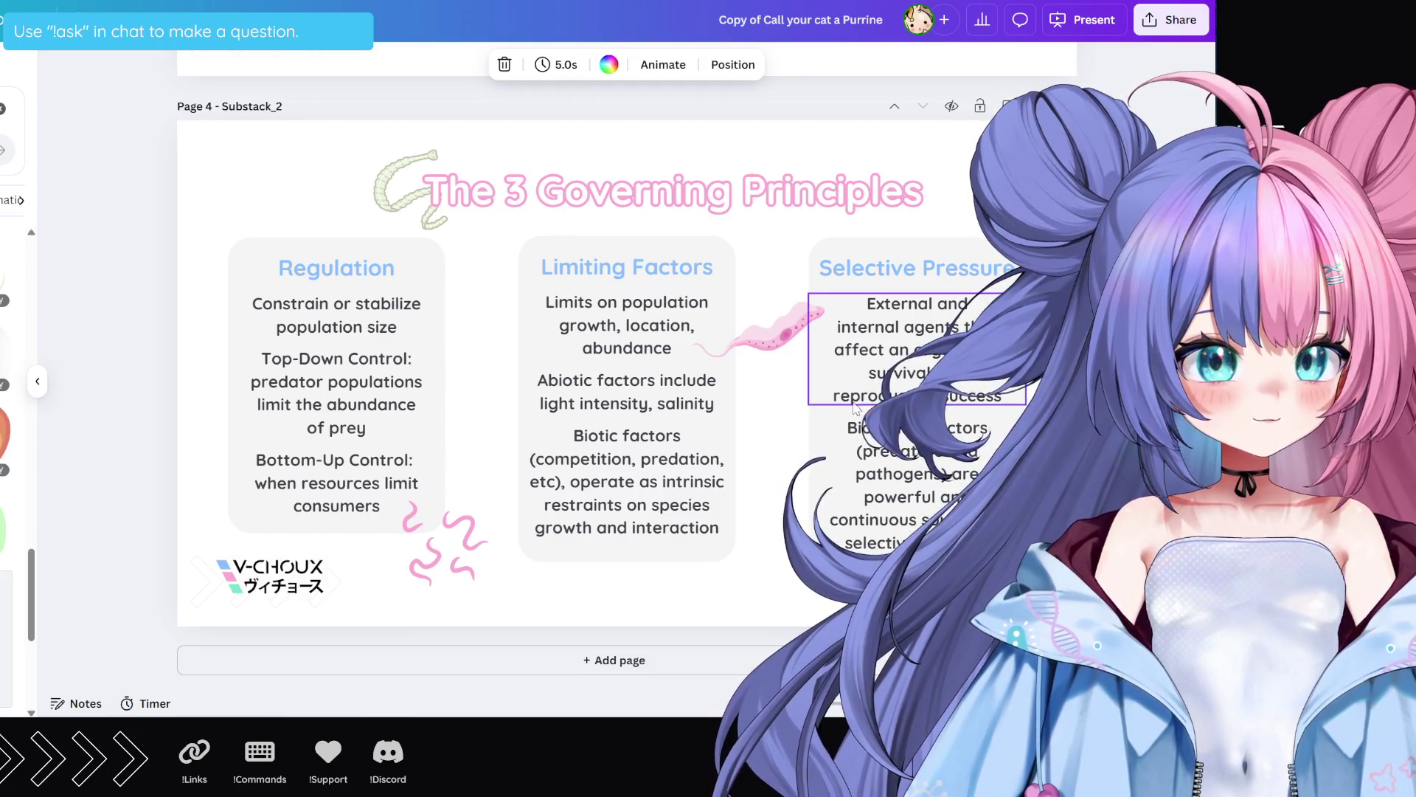
click(833, 436)
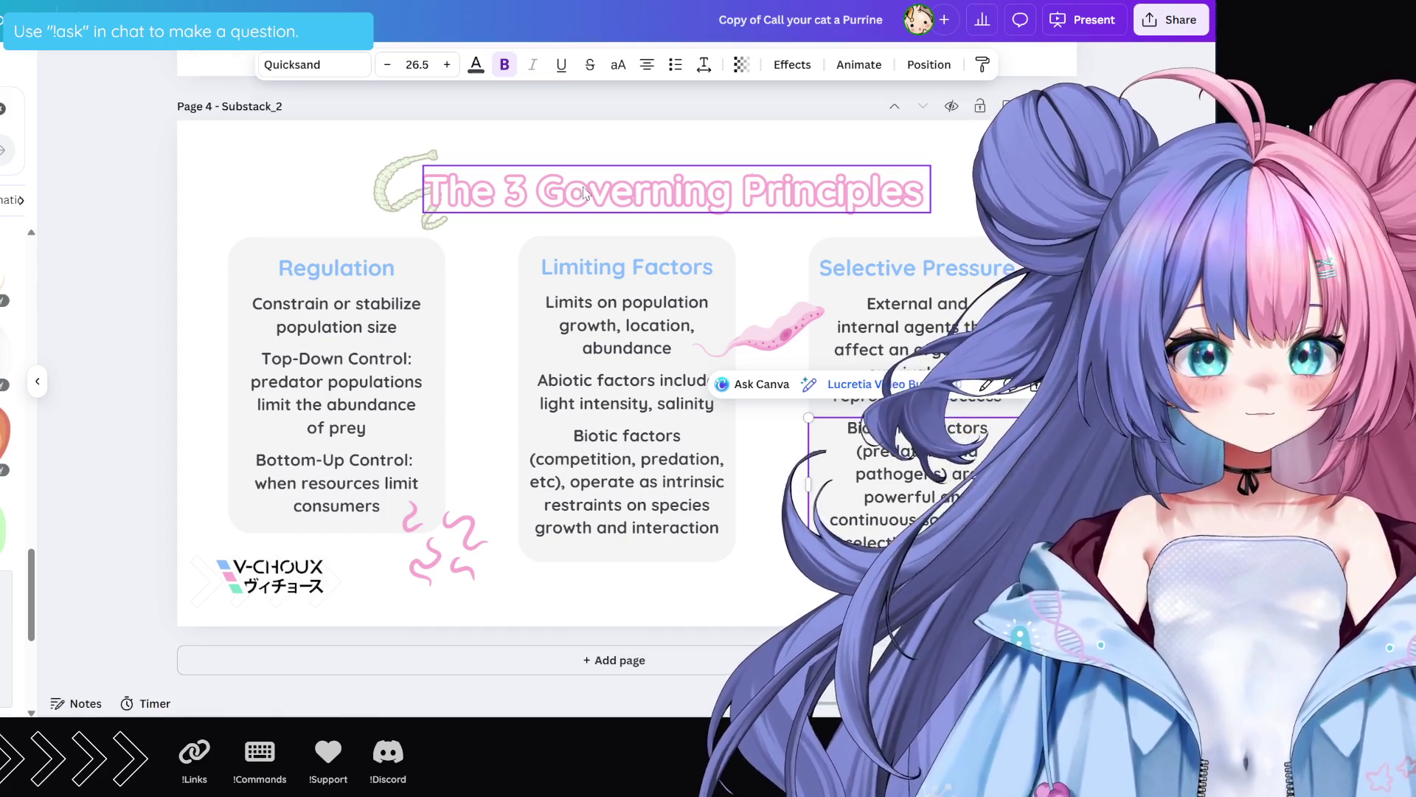
click(354, 194)
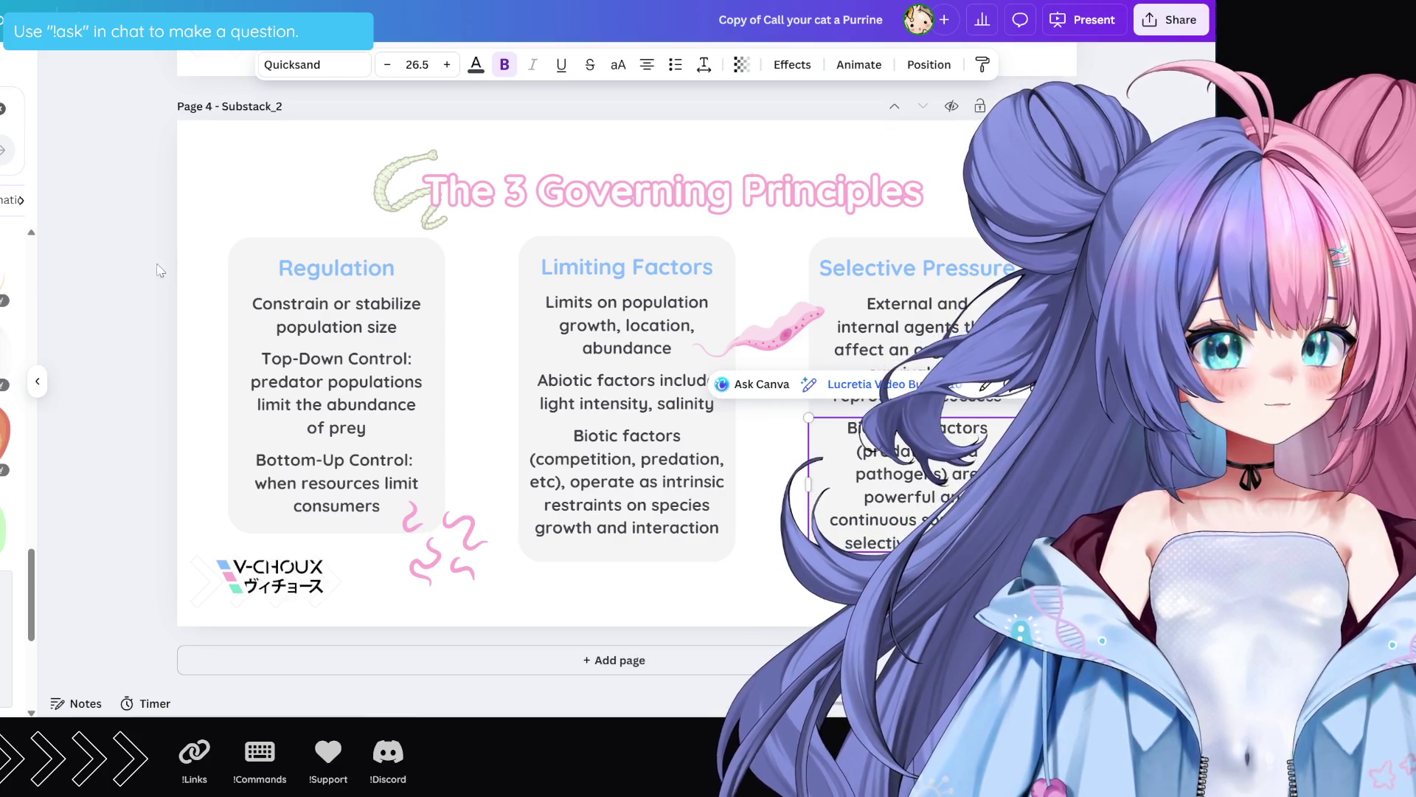
click(249, 195)
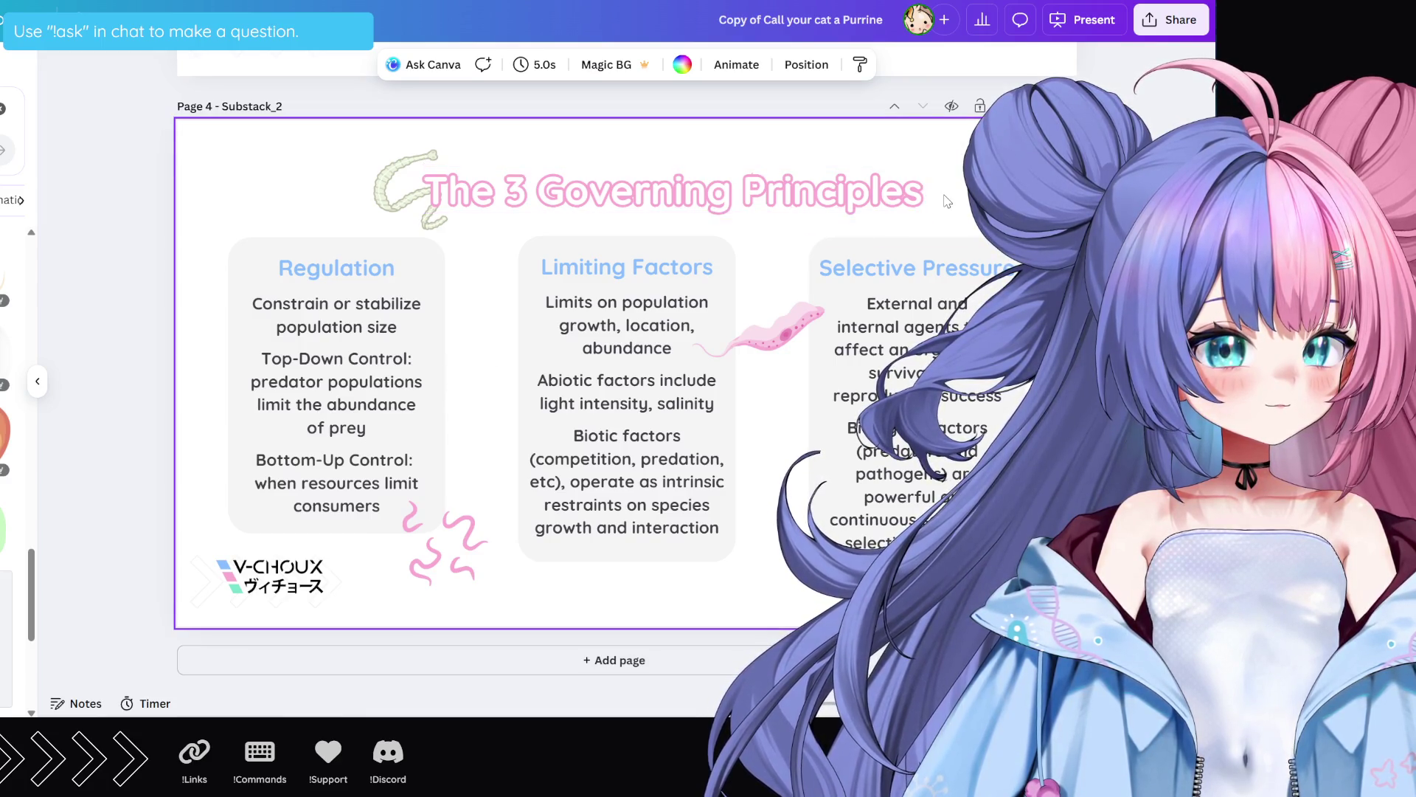
double_click(604, 189)
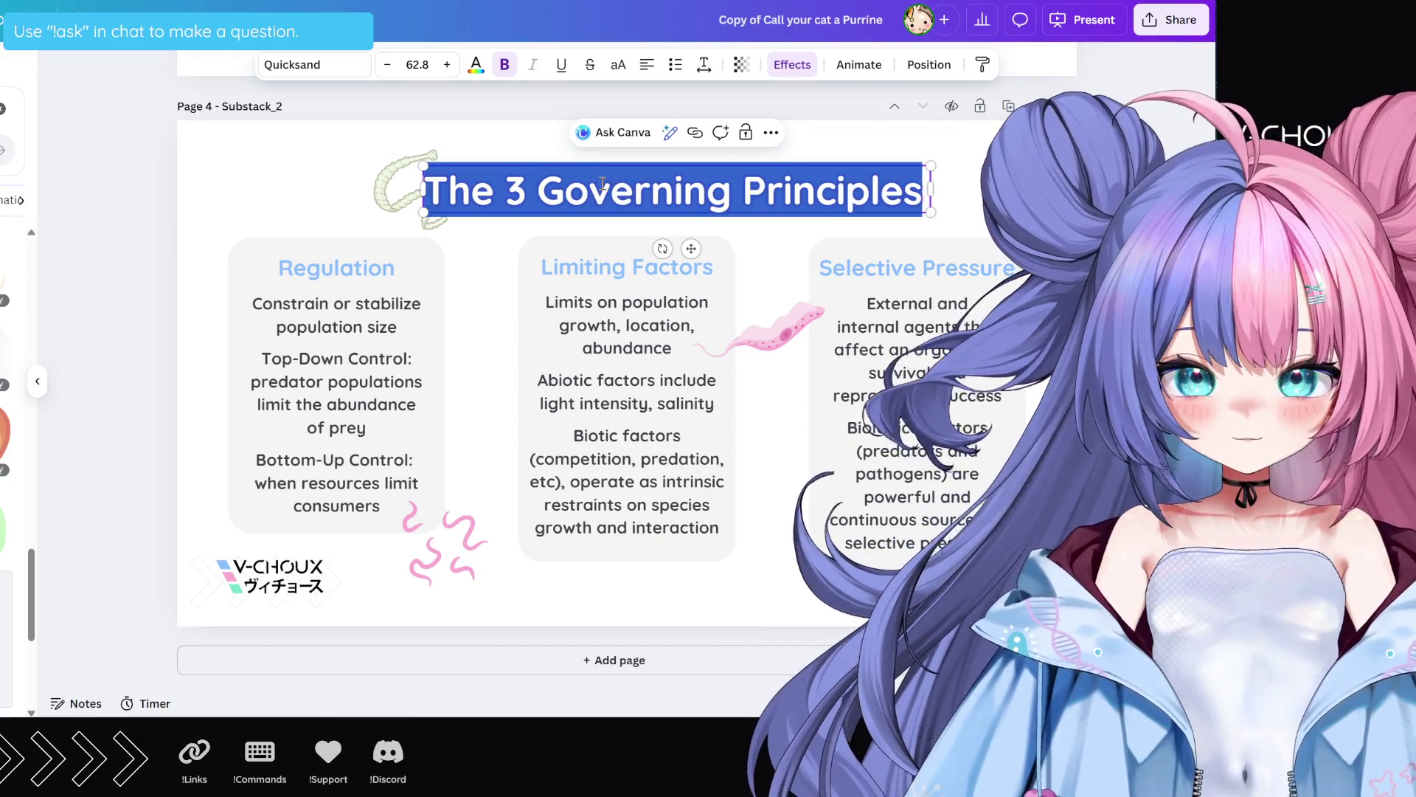
Step: Enter 'Parasite Place' as the page 4 title and deselect it
text(Parasite )
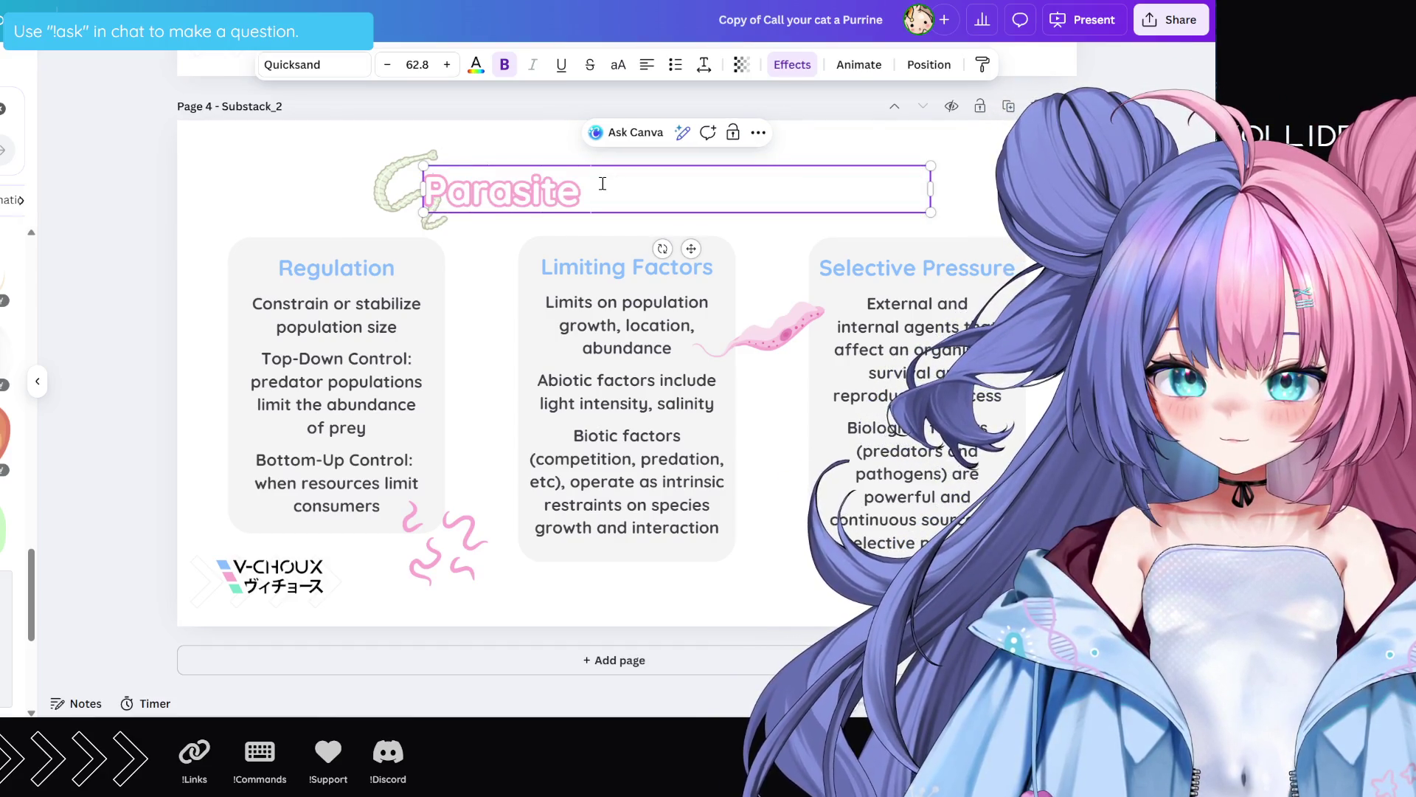
text(Place)
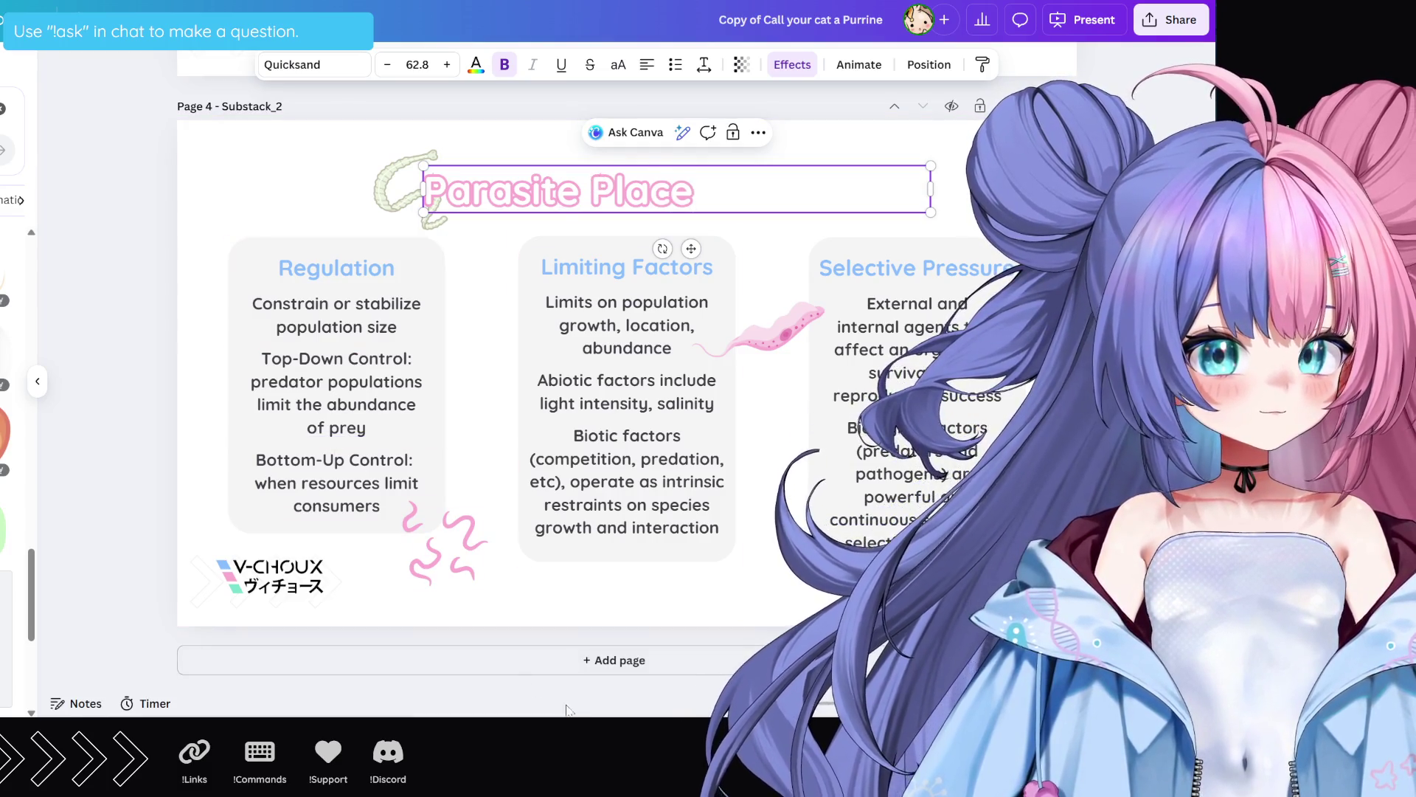
key(Escape)
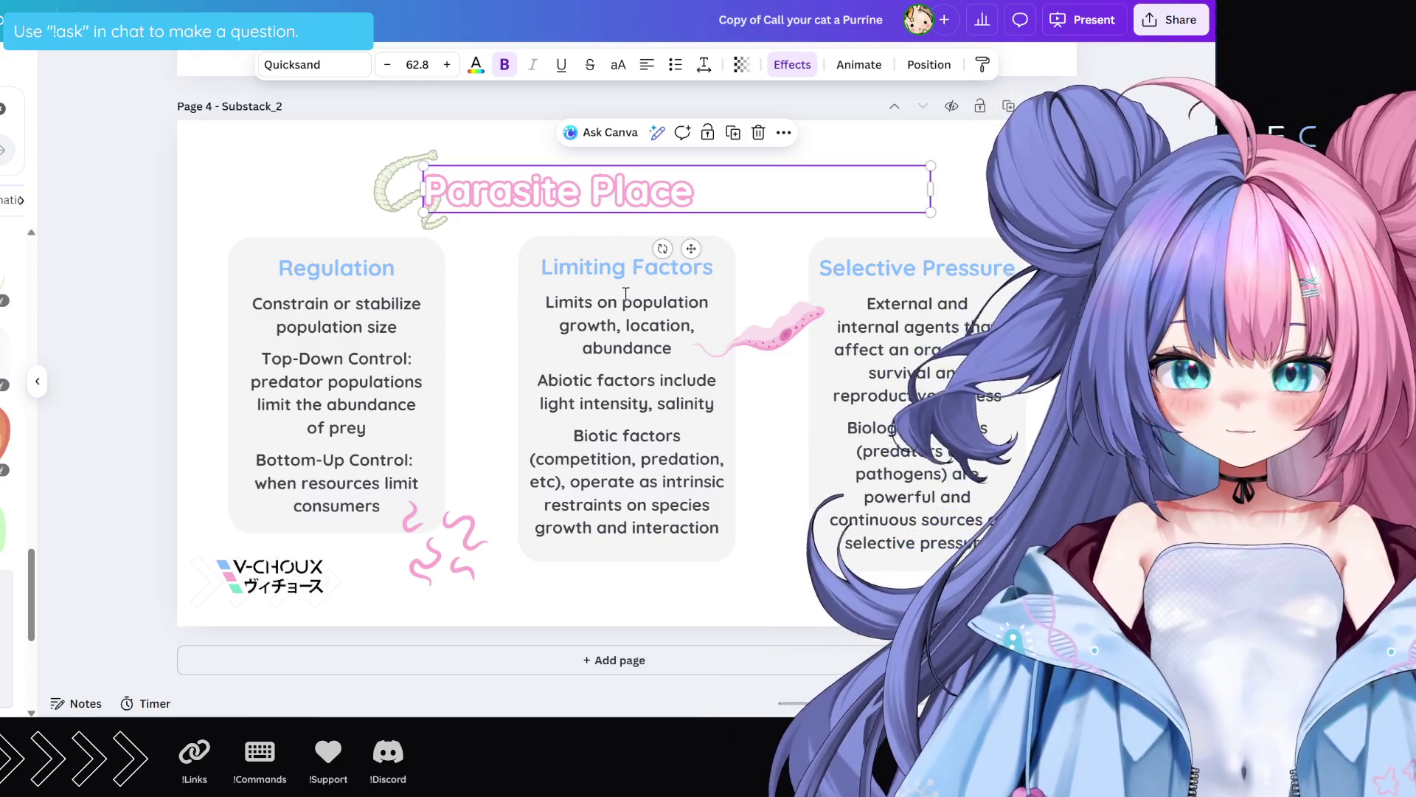
click(699, 620)
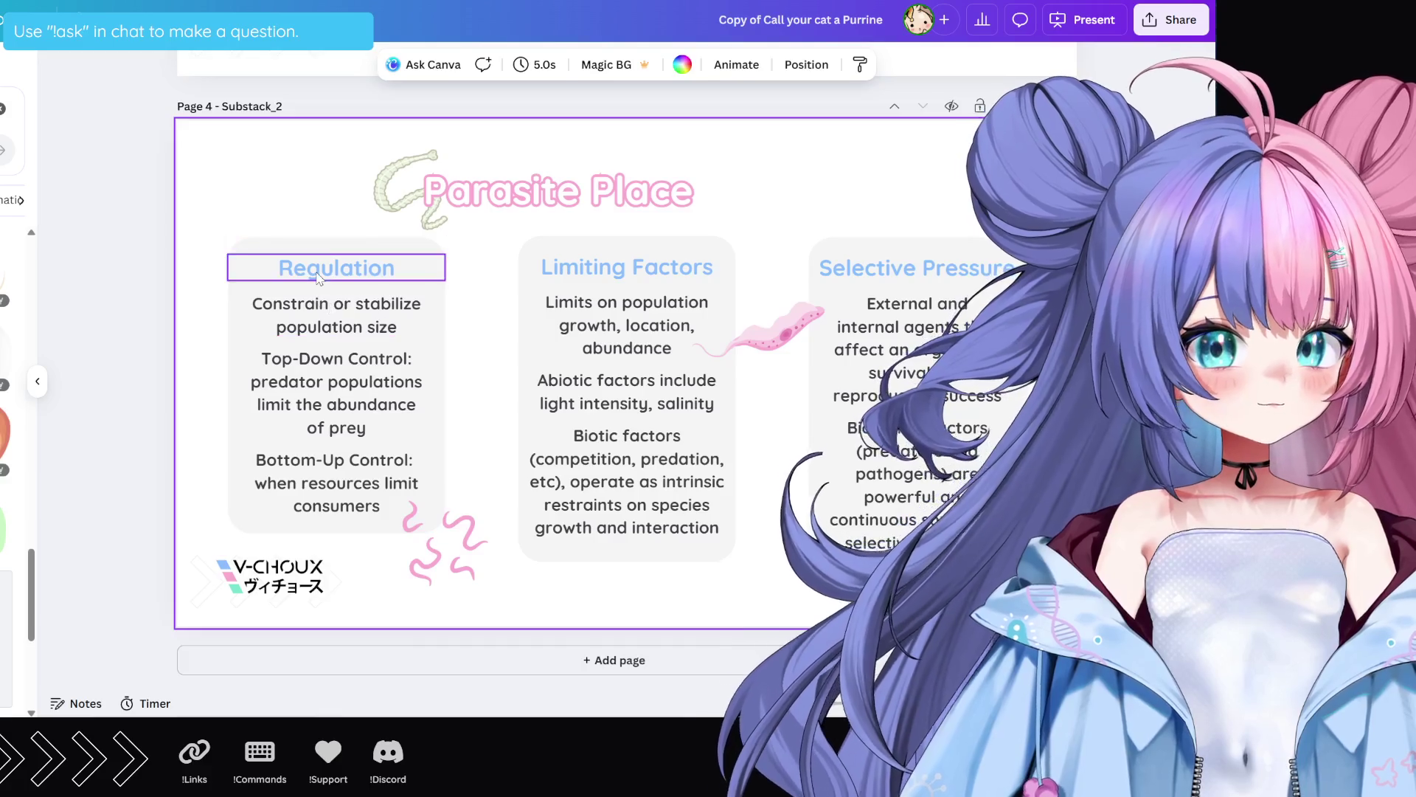
Step: Delete the Regulation heading and the Top-Down and Bottom-Up text from the first card
click(319, 277)
key(Delete)
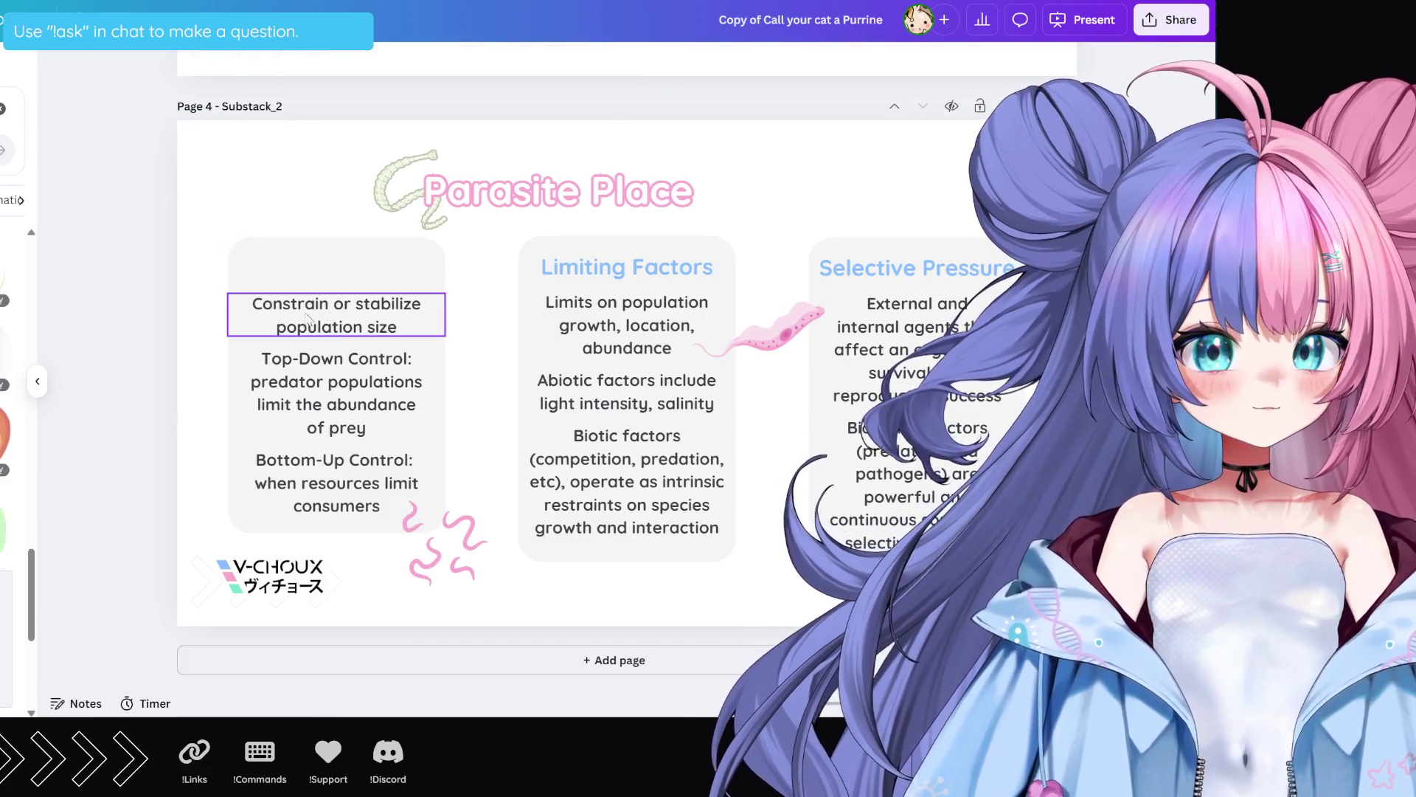
click(328, 376)
key(Delete)
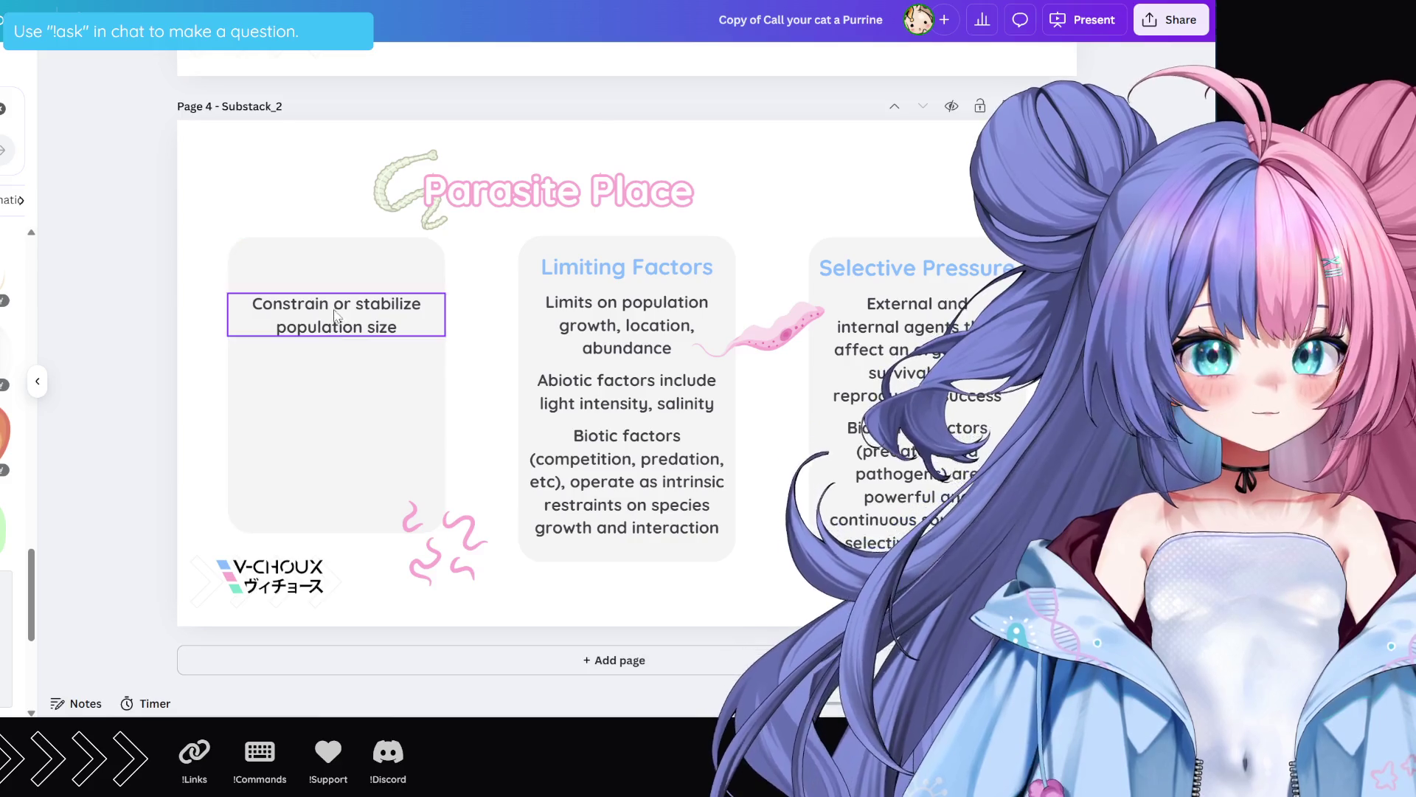
Step: Replace the Constrain or stabilize text with the pasted parasites' role sentence and move it up
double_click(334, 313)
text(The role of parasites in these processes is pervasive and complex)
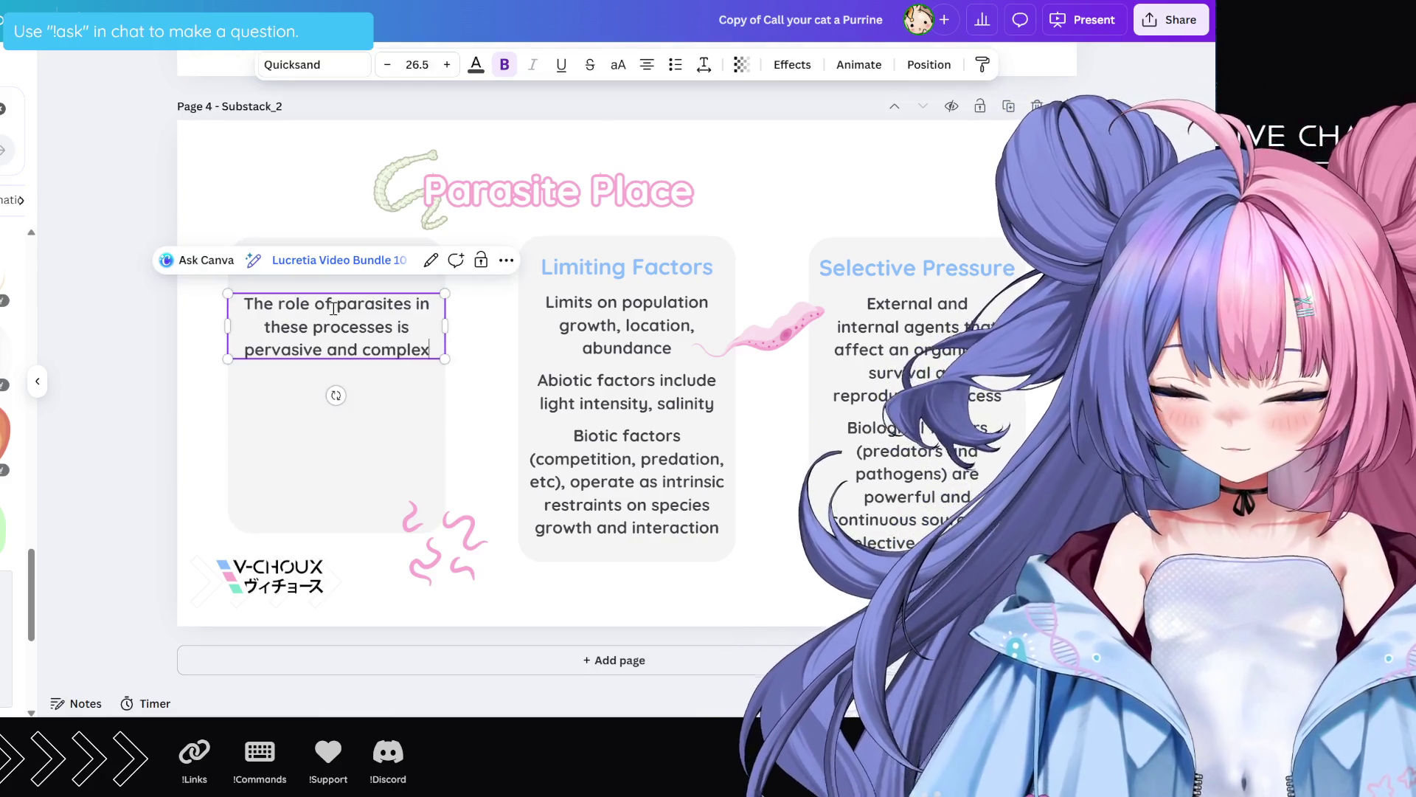
click(347, 333)
click(334, 332)
drag(334, 332, 330, 293)
Step: Shorten the first grey card to fit the rewritten text
click(326, 375)
drag(336, 530, 339, 346)
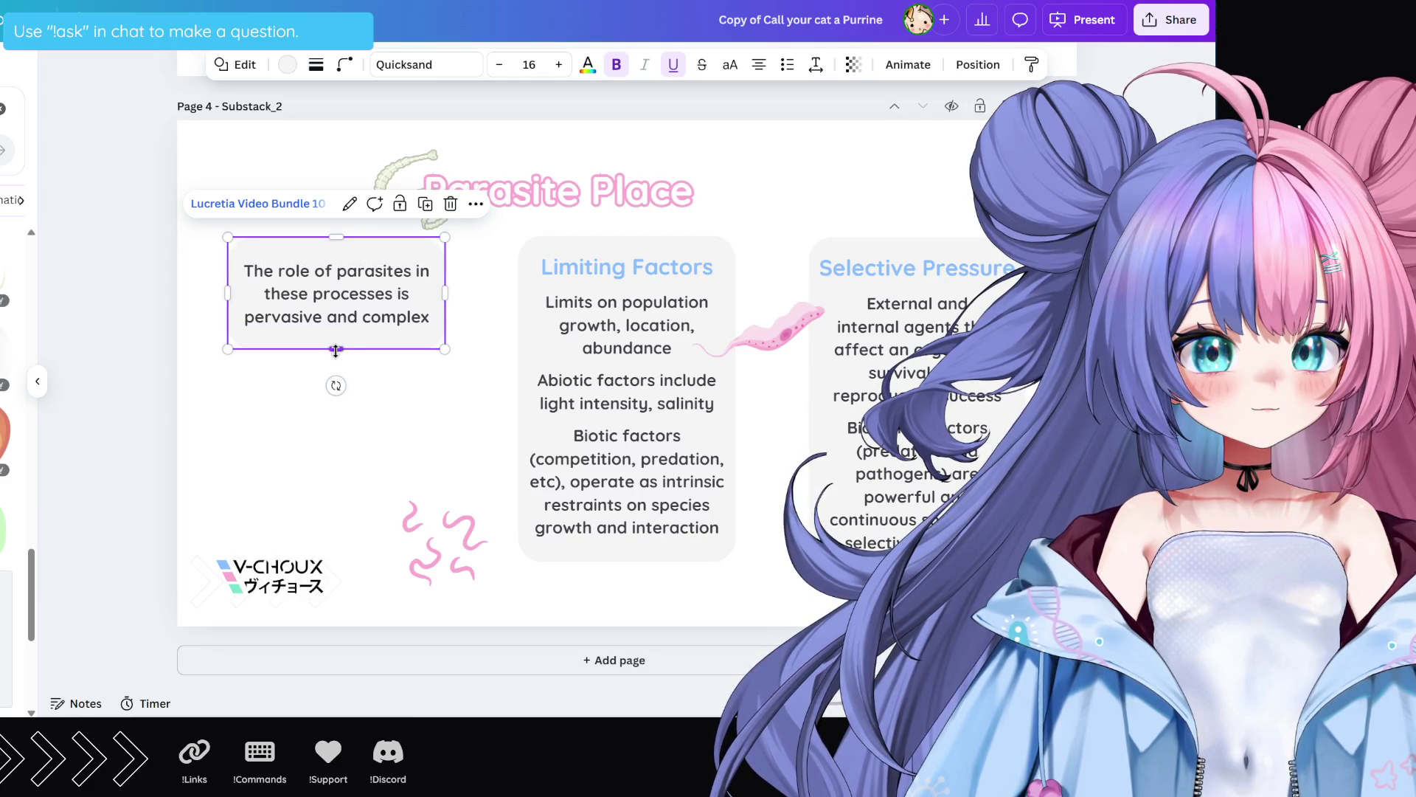
click(344, 441)
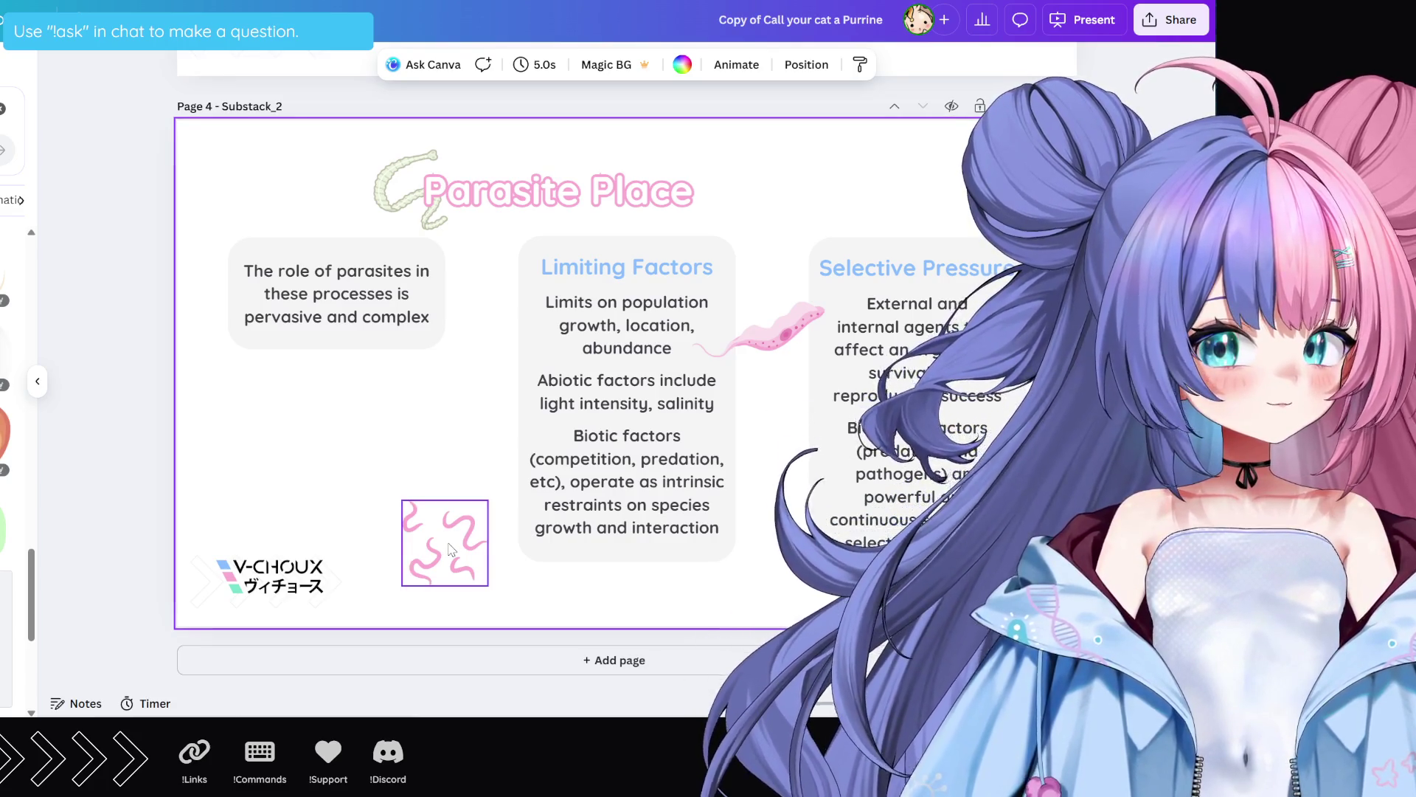
Step: Remove the pink squiggle decoration and the pink parasite image
click(450, 550)
key(Delete)
click(782, 325)
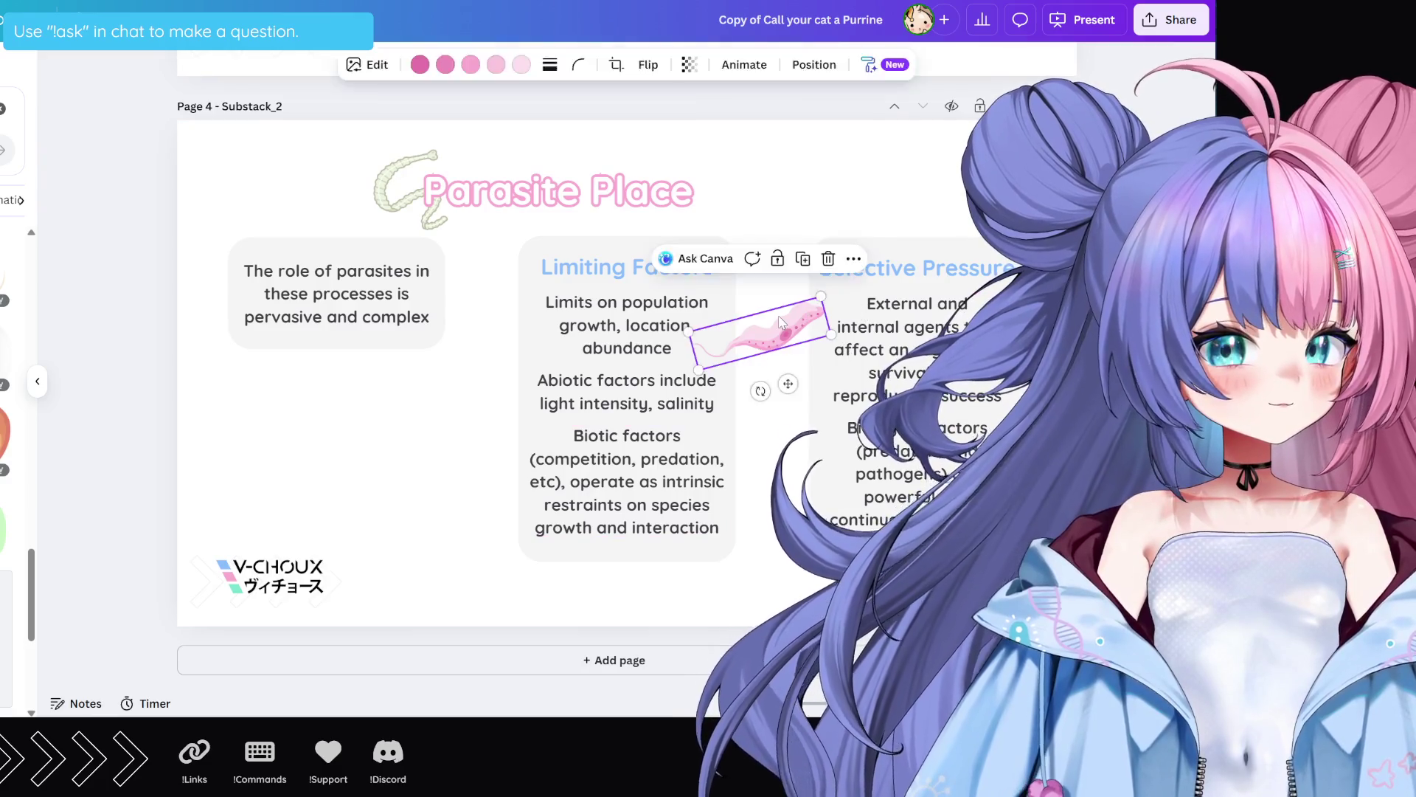
key(Delete)
Step: Delete the Limiting Factors and Selective Pressure headings and the extra body text
click(729, 279)
key(Delete)
click(878, 269)
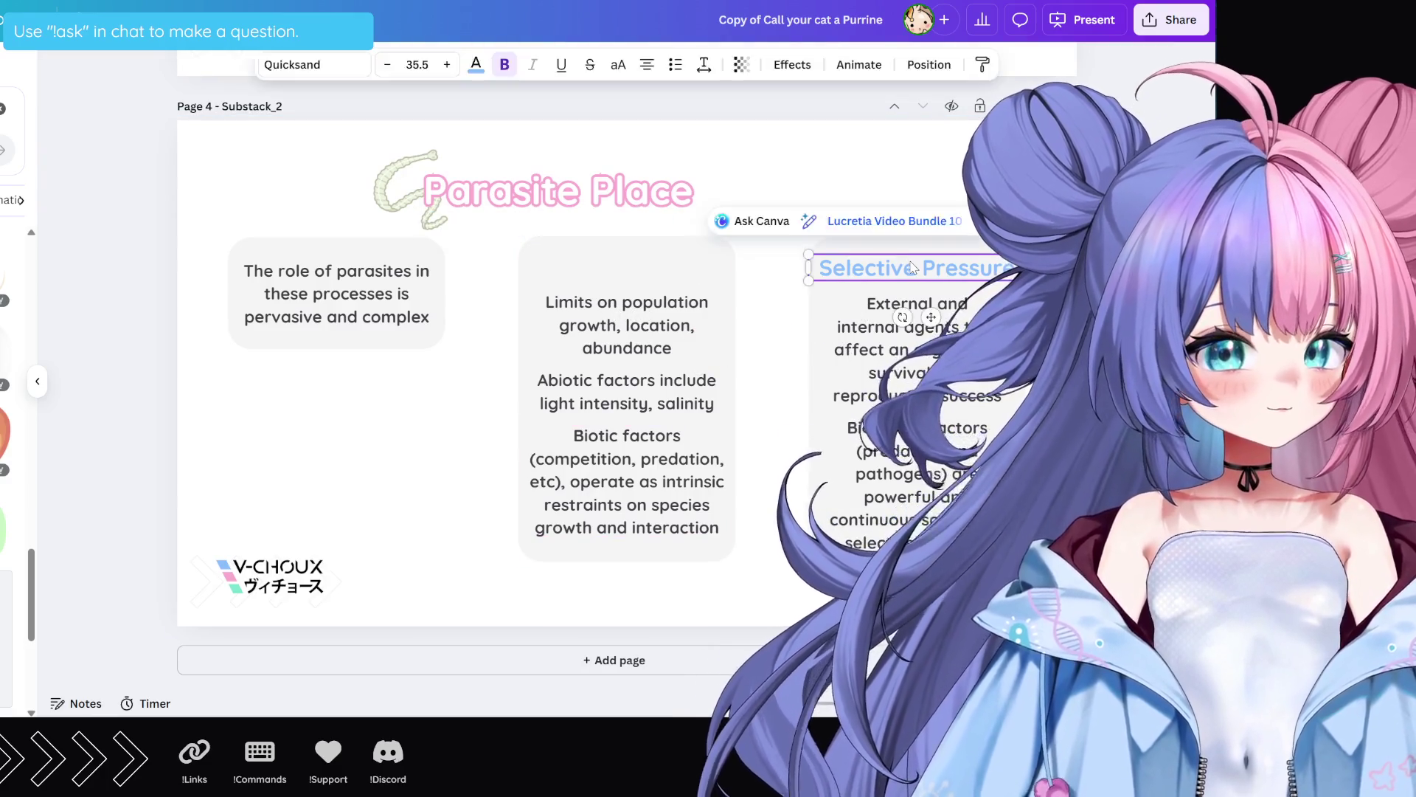
key(Delete)
click(903, 364)
key(Delete)
click(627, 325)
key(Delete)
click(627, 391)
key(Delete)
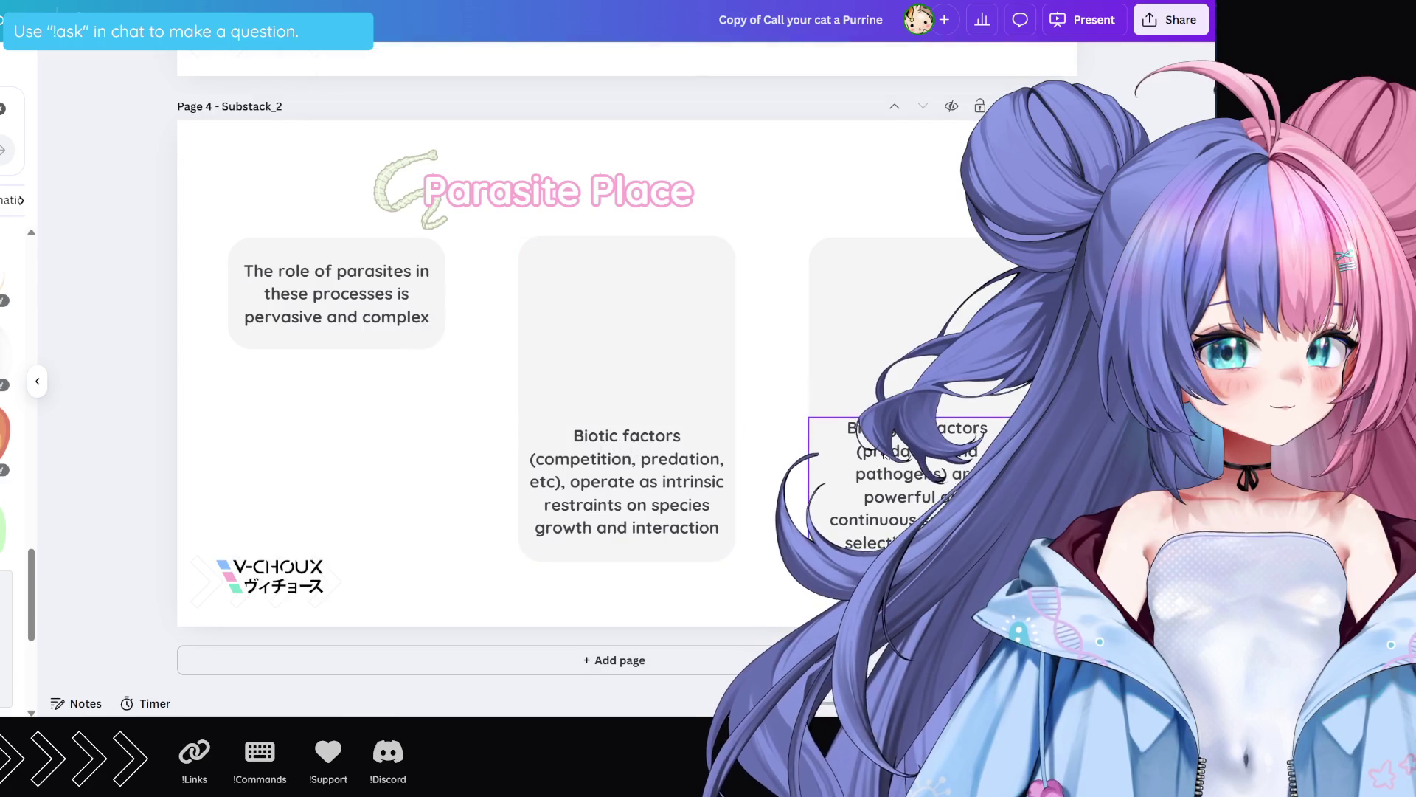
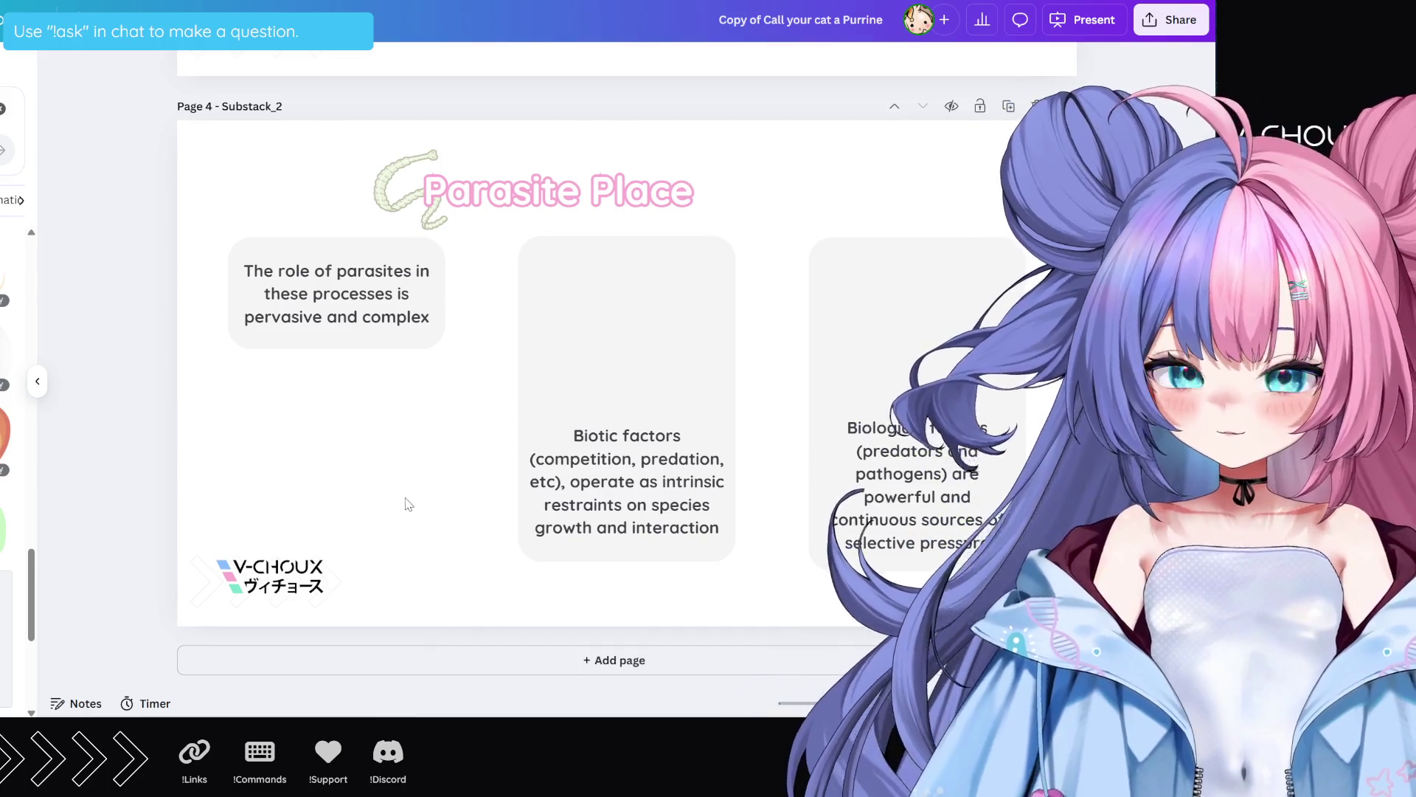
Step: Paste the Apparent Competition paragraph over the middle card's Biotic factors text and move it up
click(600, 464)
double_click(600, 465)
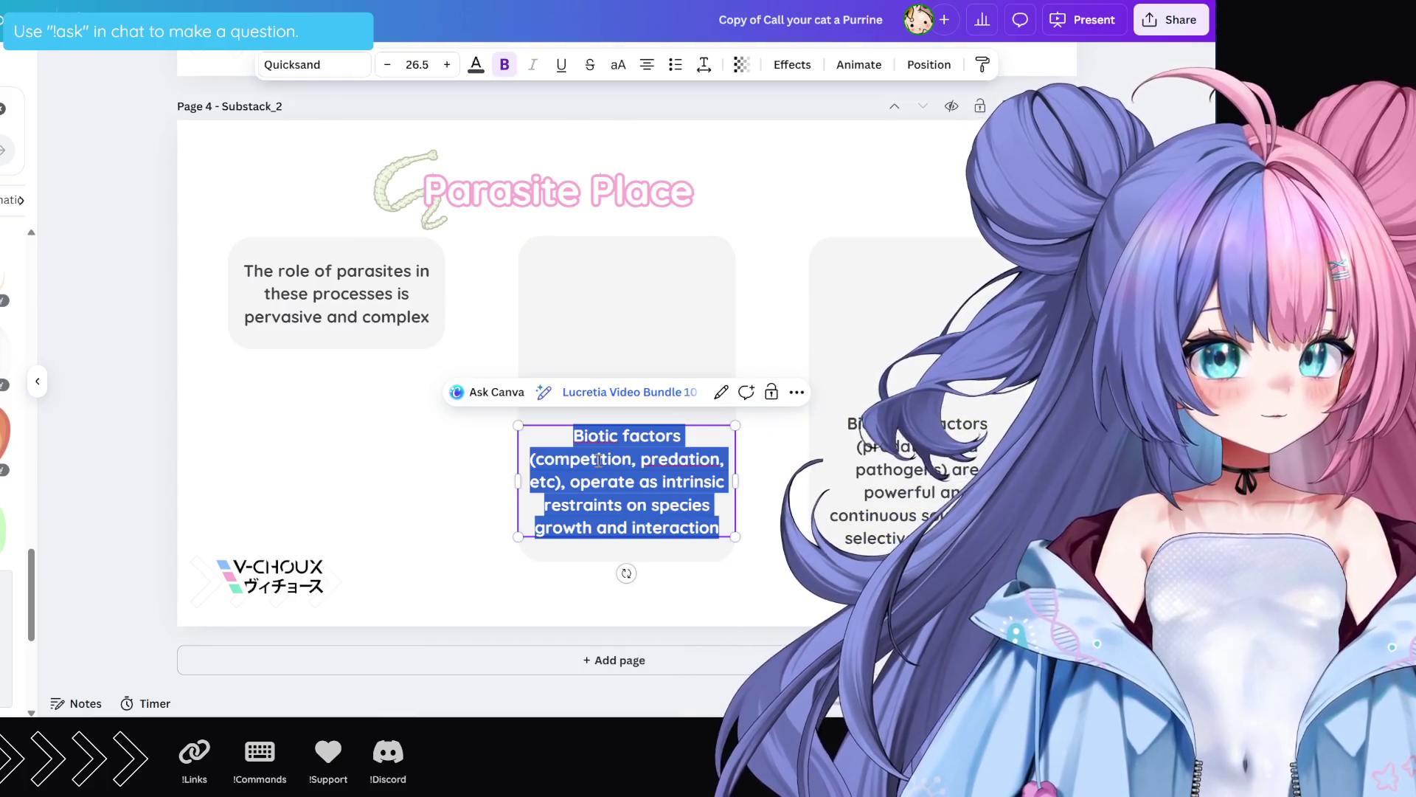
key(ctrl+v)
click(756, 492)
mouse_move(637, 494)
mouse_down()
mouse_move(637, 313)
mouse_move(639, 357)
mouse_up()
Step: Undo five edits until the Limiting Factors title and Biotic factors text return
key(ctrl+z)
key(ctrl+z)
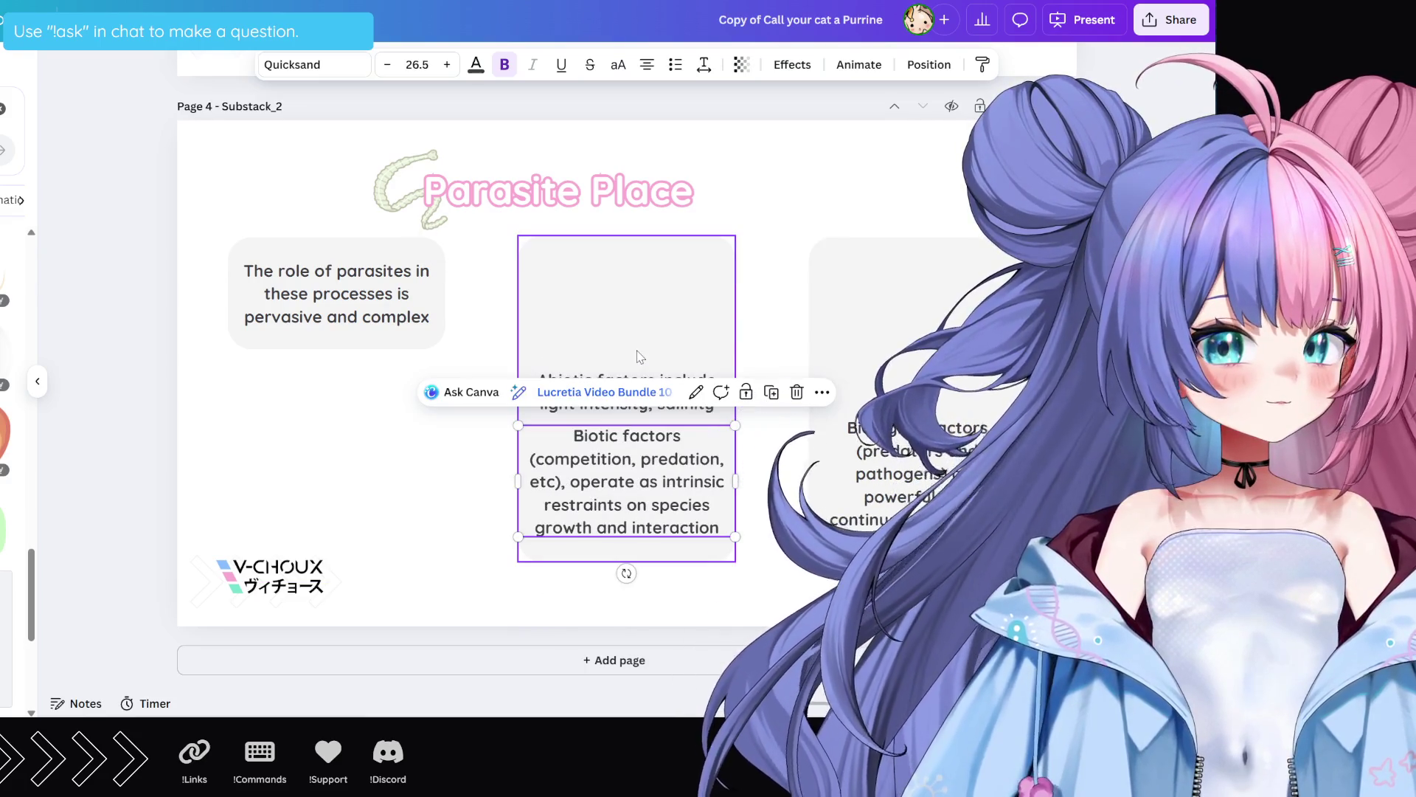
key(ctrl+z)
key(ctrl+z)
key(ctrl+z)
key(ctrl+z)
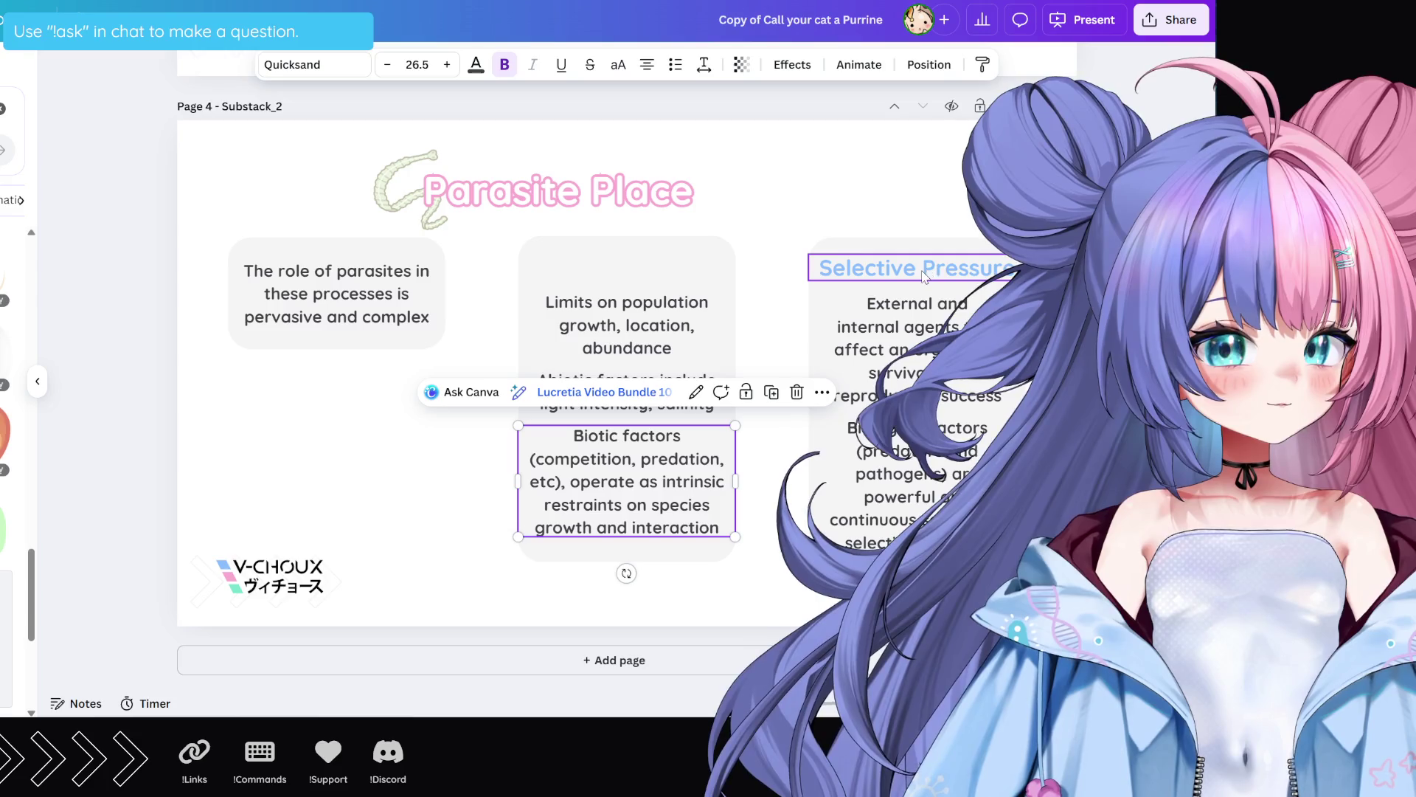
key(ctrl+z)
key(ctrl+z)
key(ctrl+z)
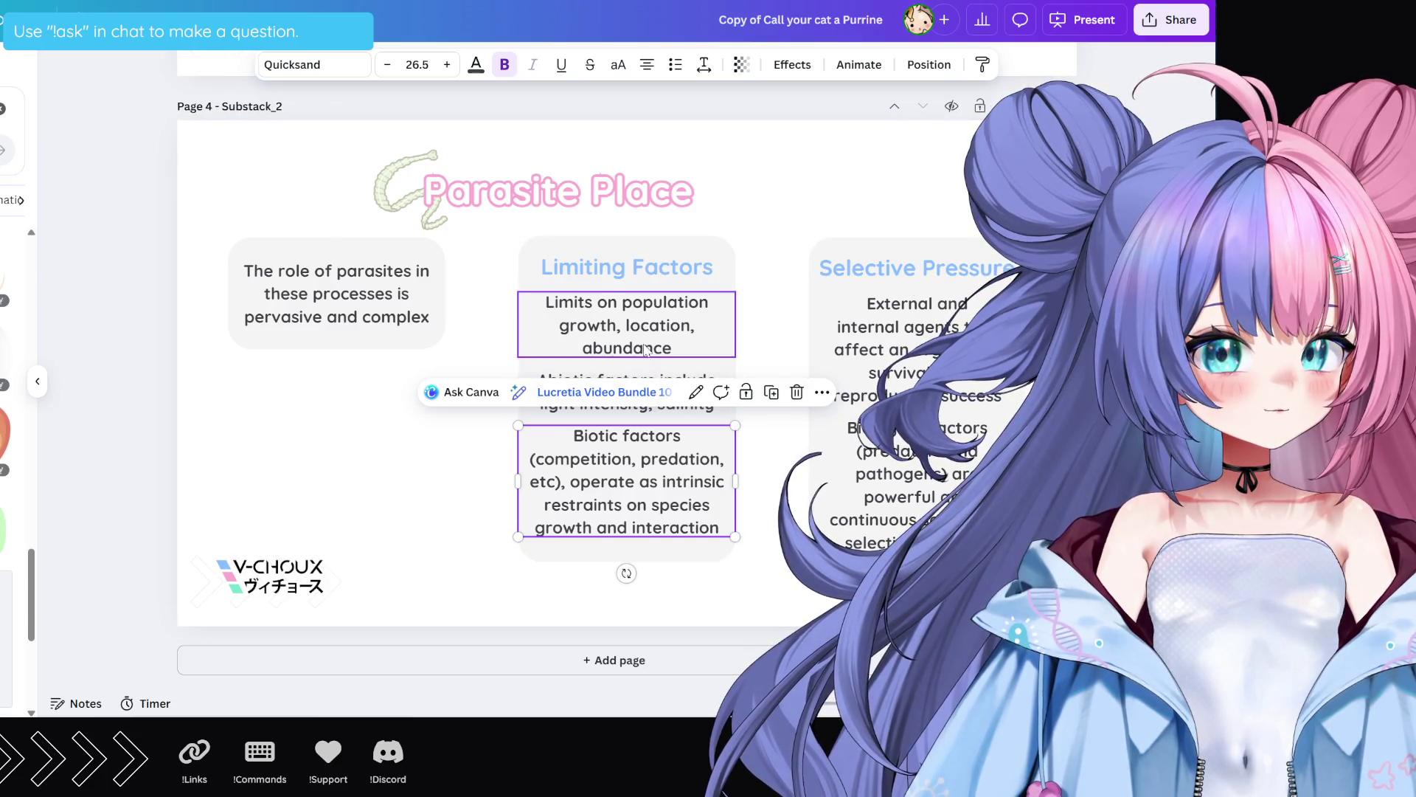
key(ctrl+z)
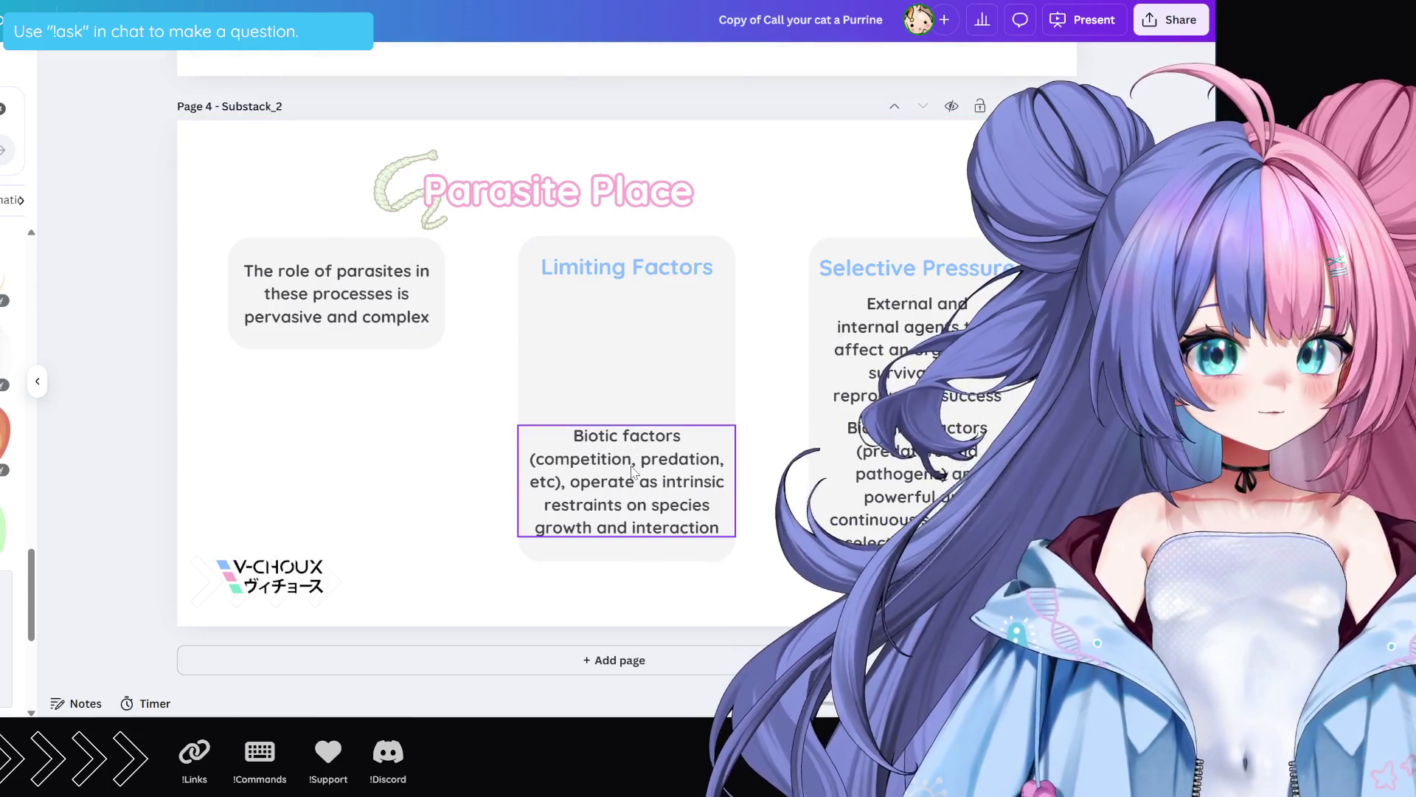
key(ctrl+z)
key(ctrl+z)
Step: Move the pasted paragraph up, delete the leading 'Apparent Competition' words and capitalise 'Two'
mouse_move(671, 518)
mouse_down()
mouse_move(673, 413)
mouse_move(672, 424)
mouse_up()
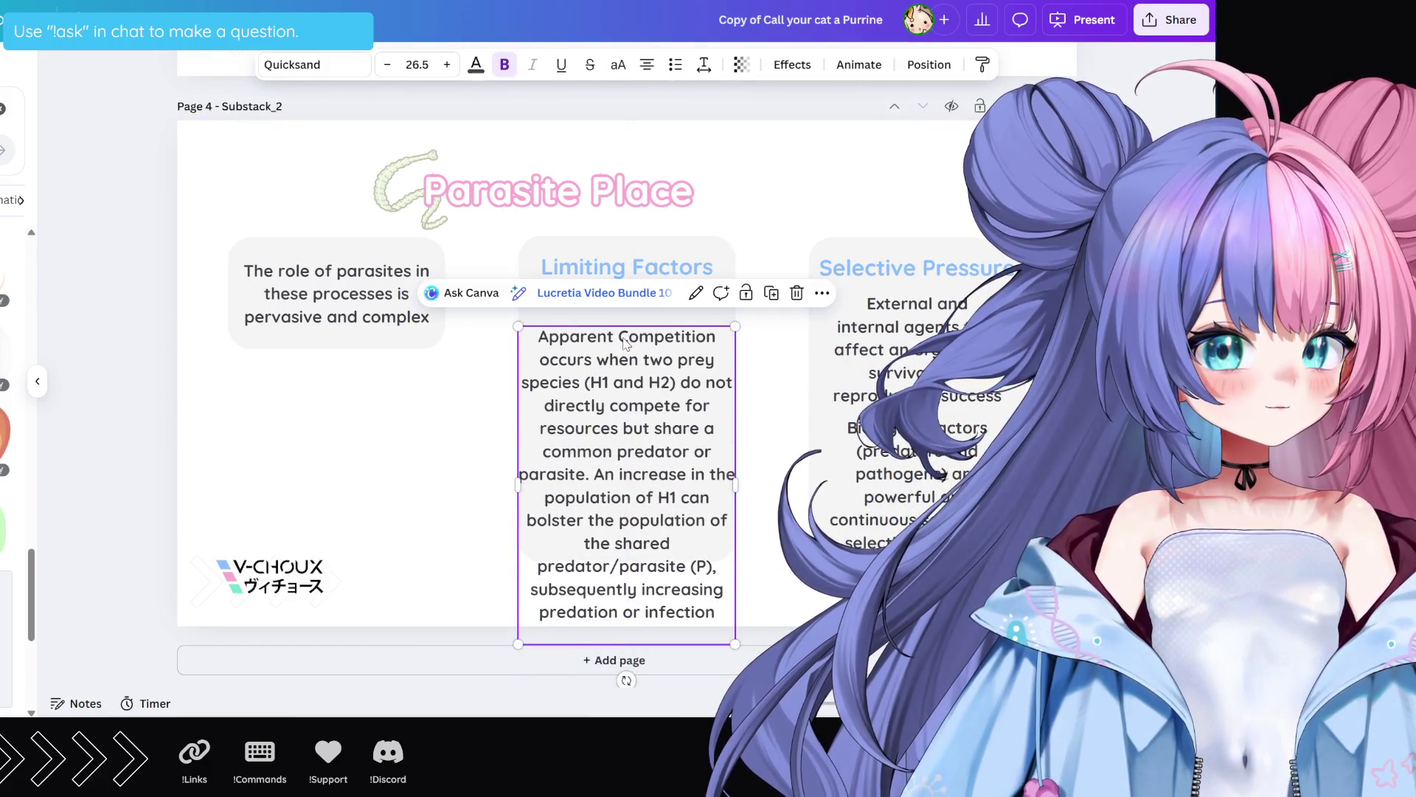
double_click(642, 338)
click(656, 343)
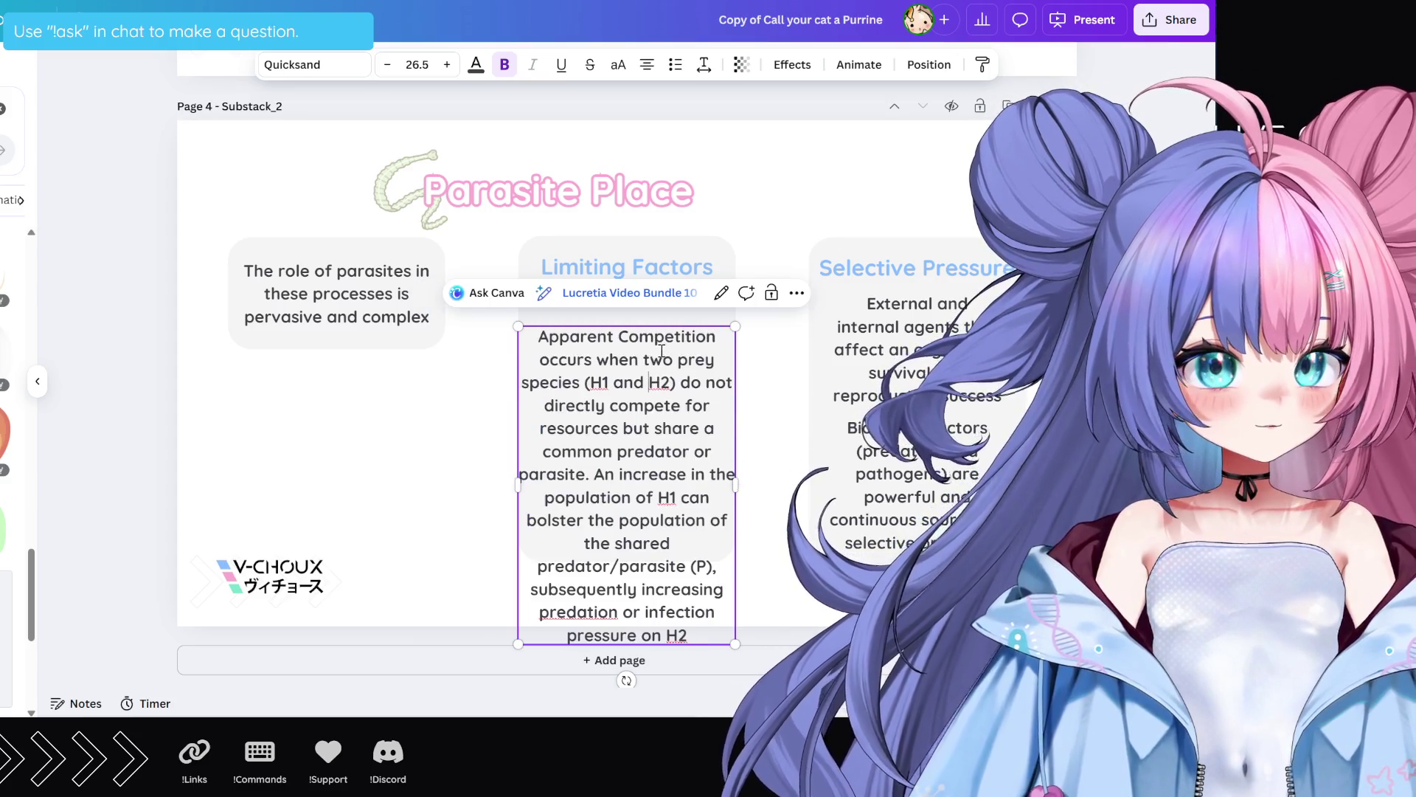
double_click(667, 337)
shift+click(538, 337)
key(BackSpace)
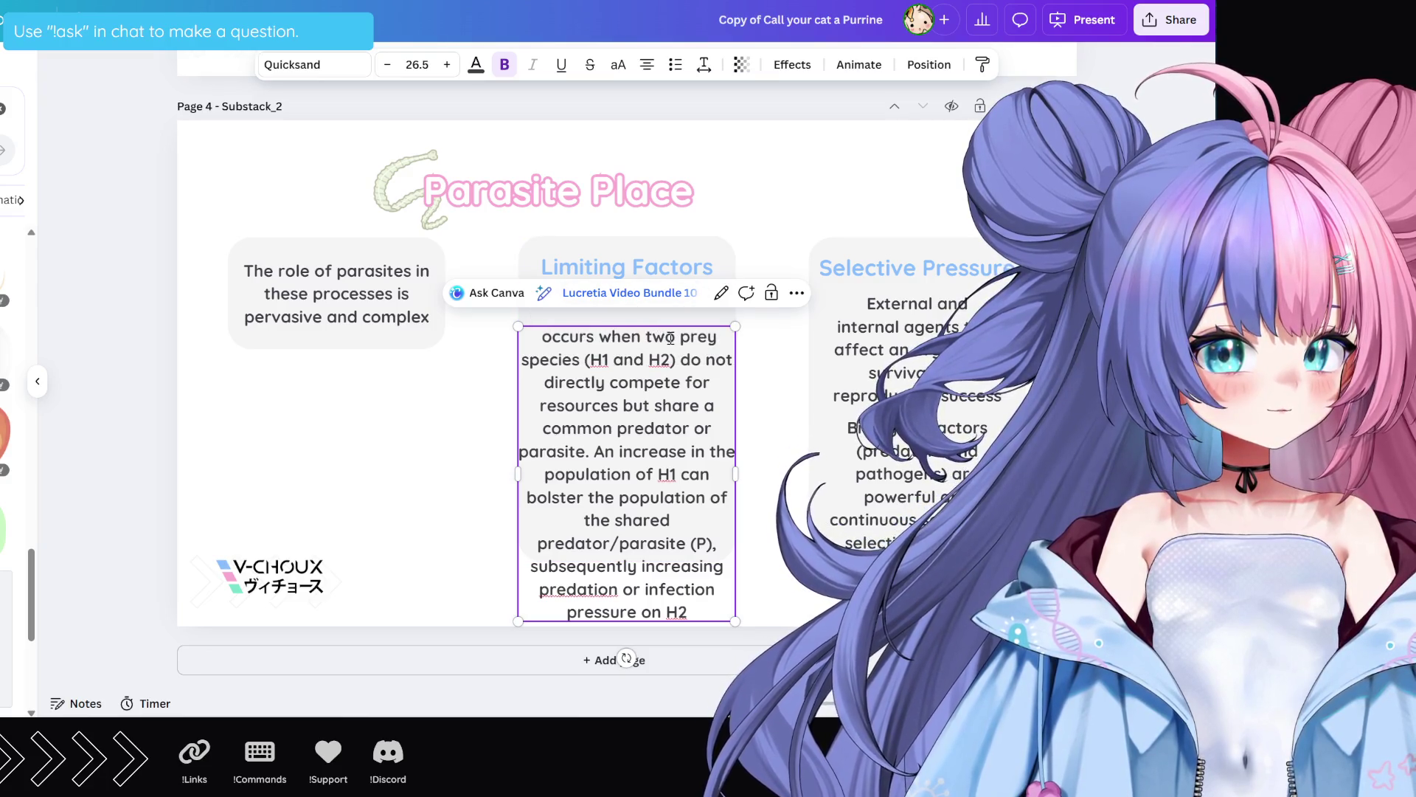
drag(651, 335, 536, 325)
text(T)
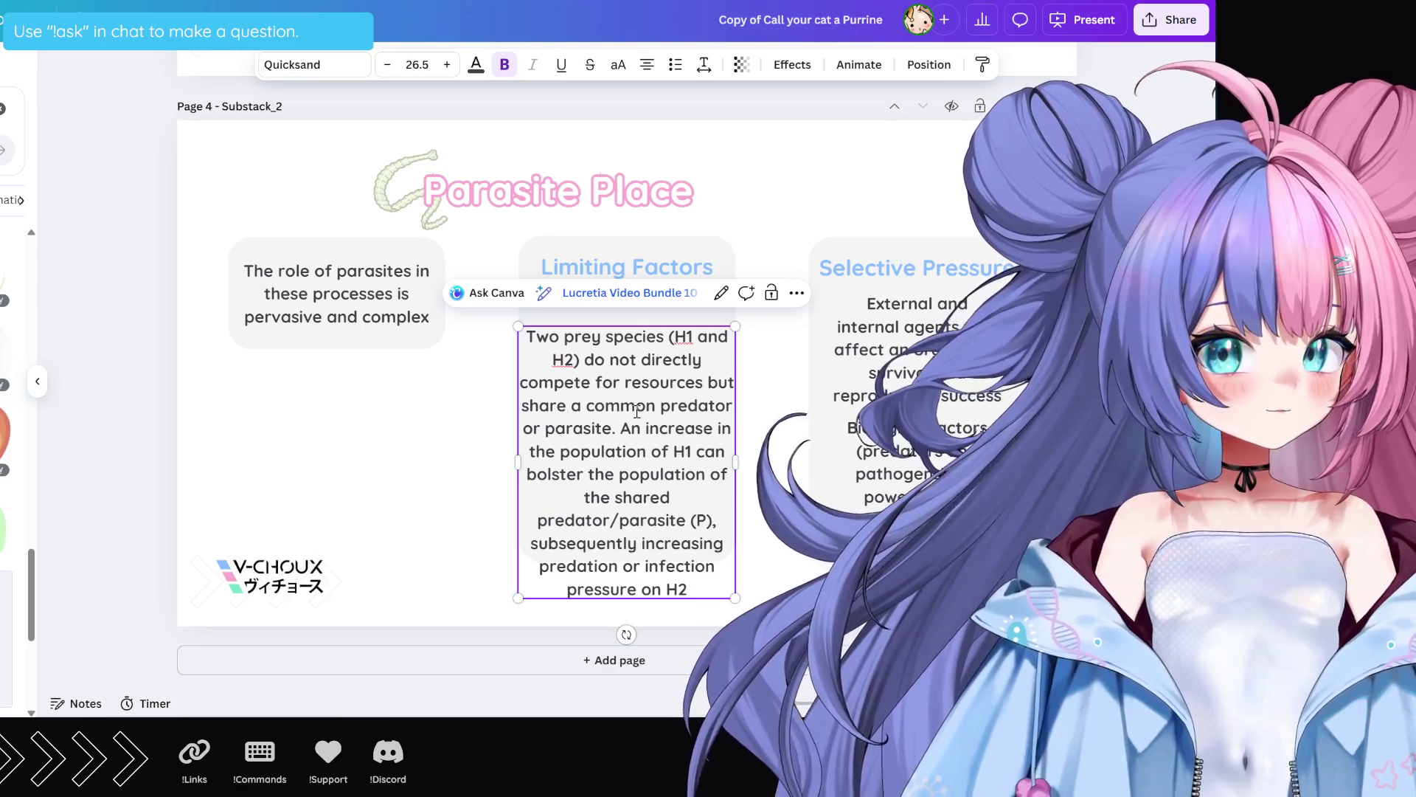
Step: Raise the explanation paragraph in the card and remove the '(H1 and H2)' phrase
drag(623, 473, 623, 446)
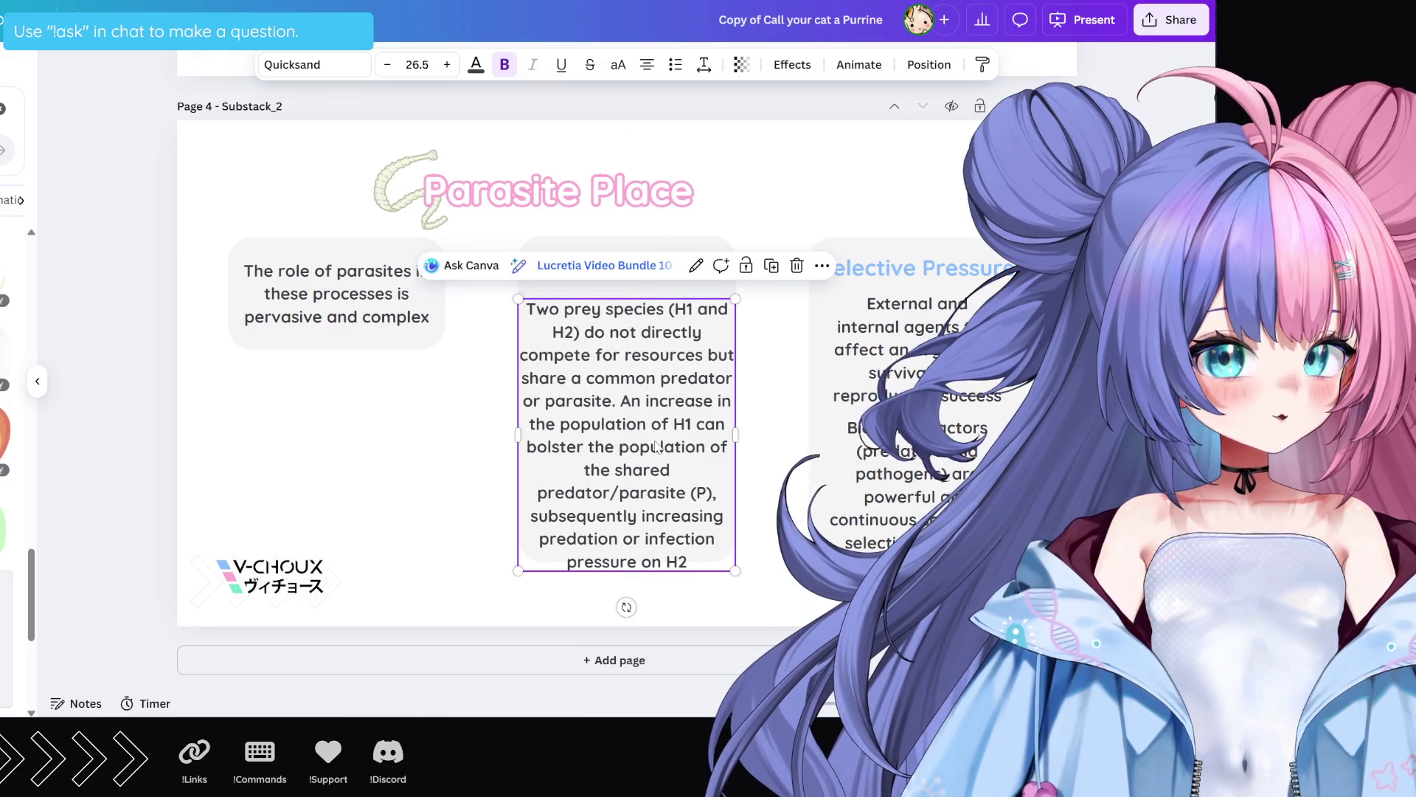
click(594, 338)
drag(581, 332, 668, 313)
key(BackSpace)
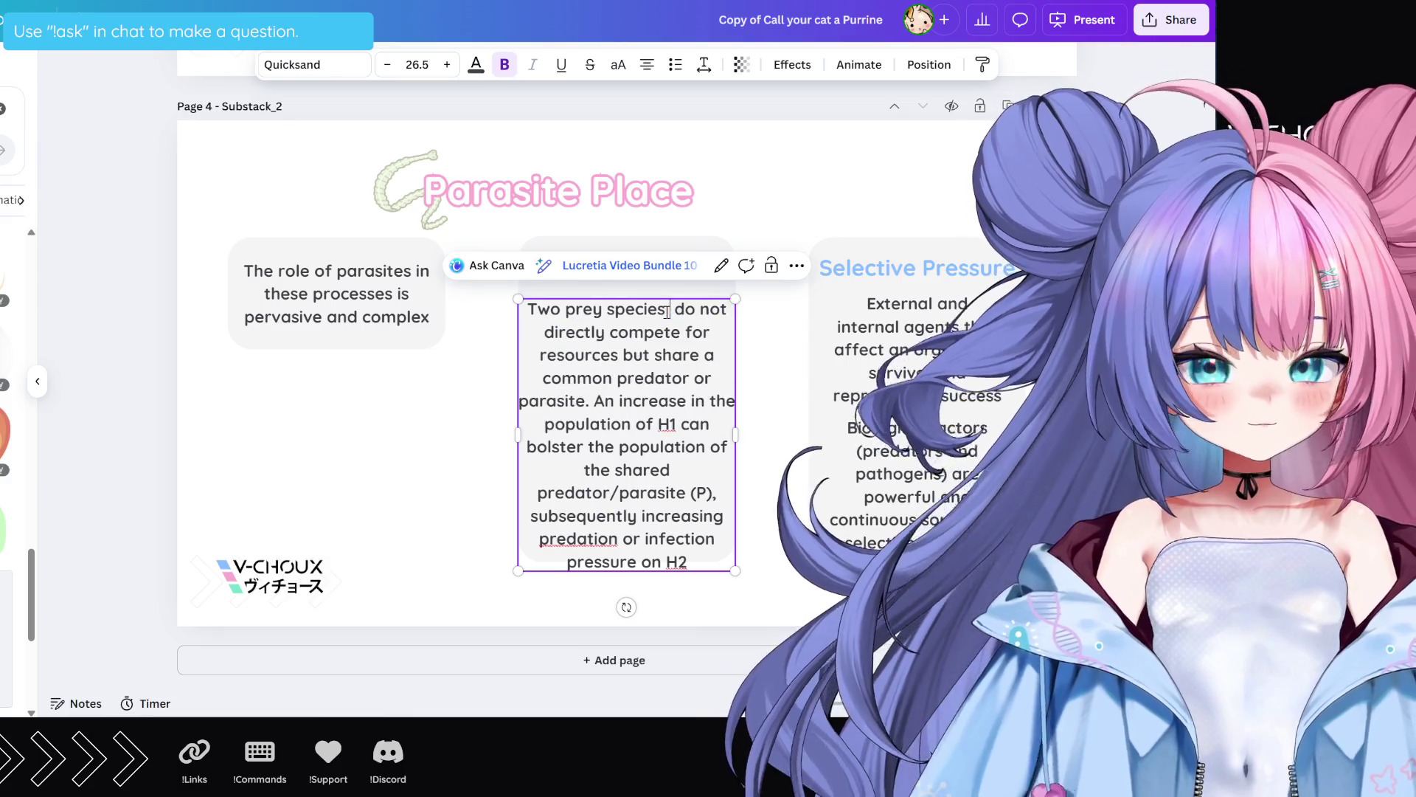
key(BackSpace)
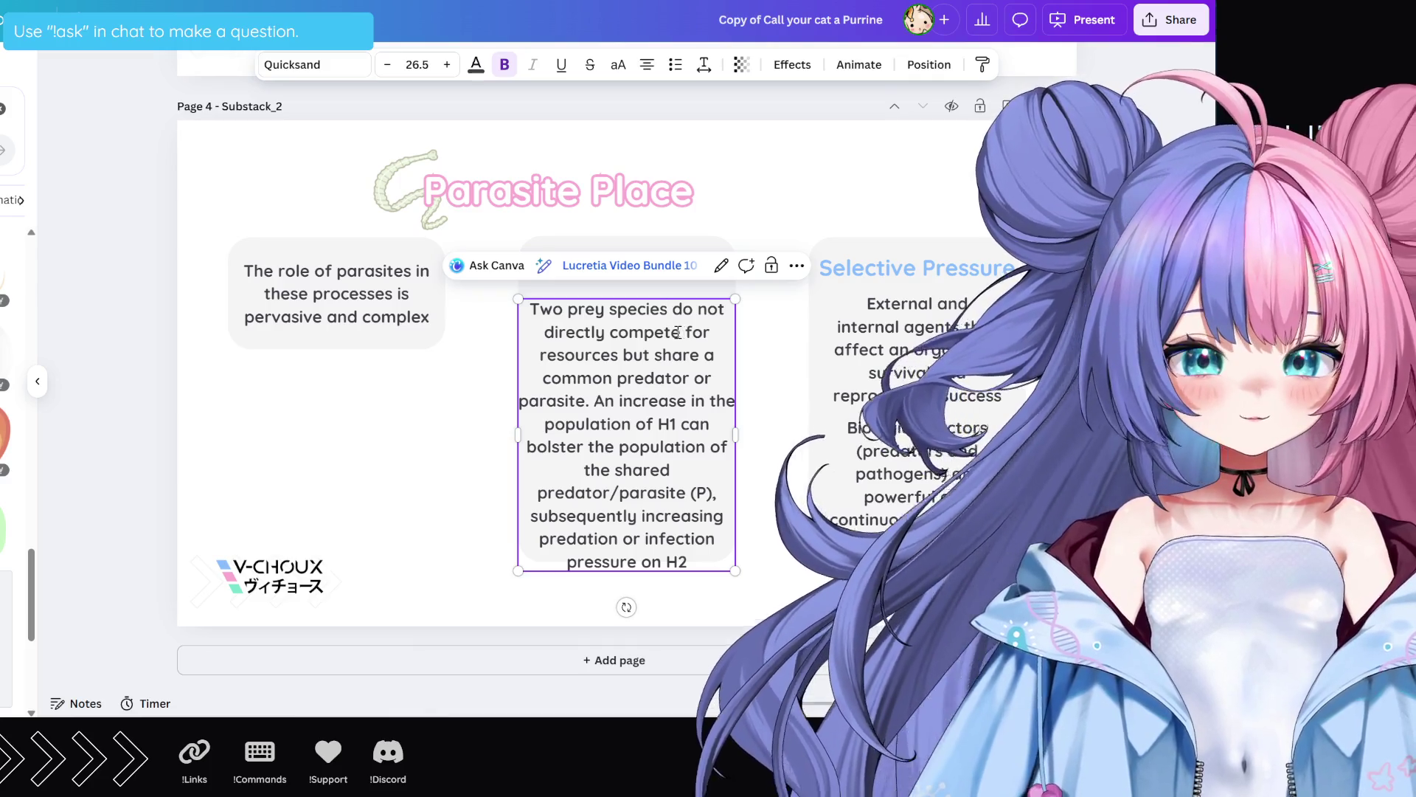
click(776, 404)
scroll(777, 405, up, 4)
scroll(776, 404, up, 4)
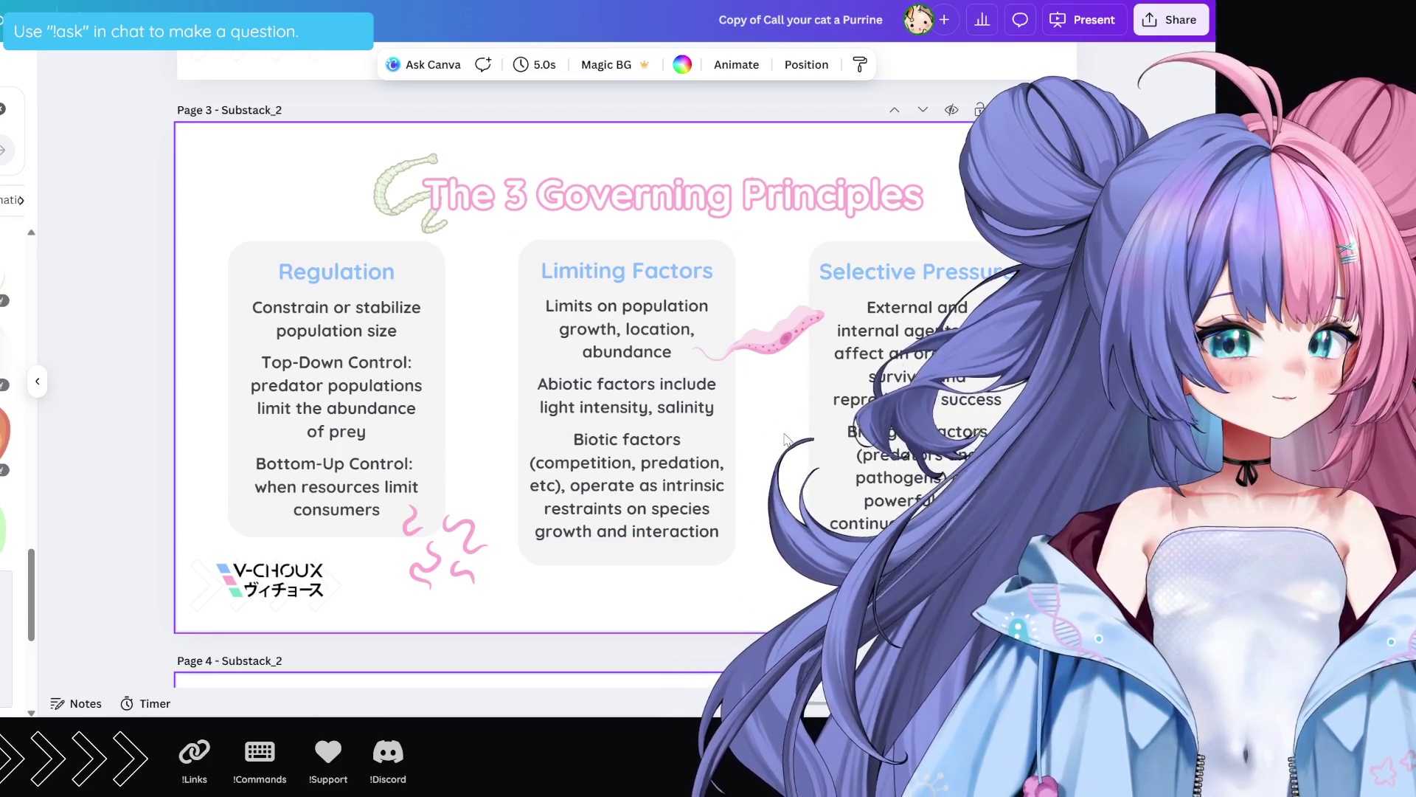
scroll(764, 410, down, 2)
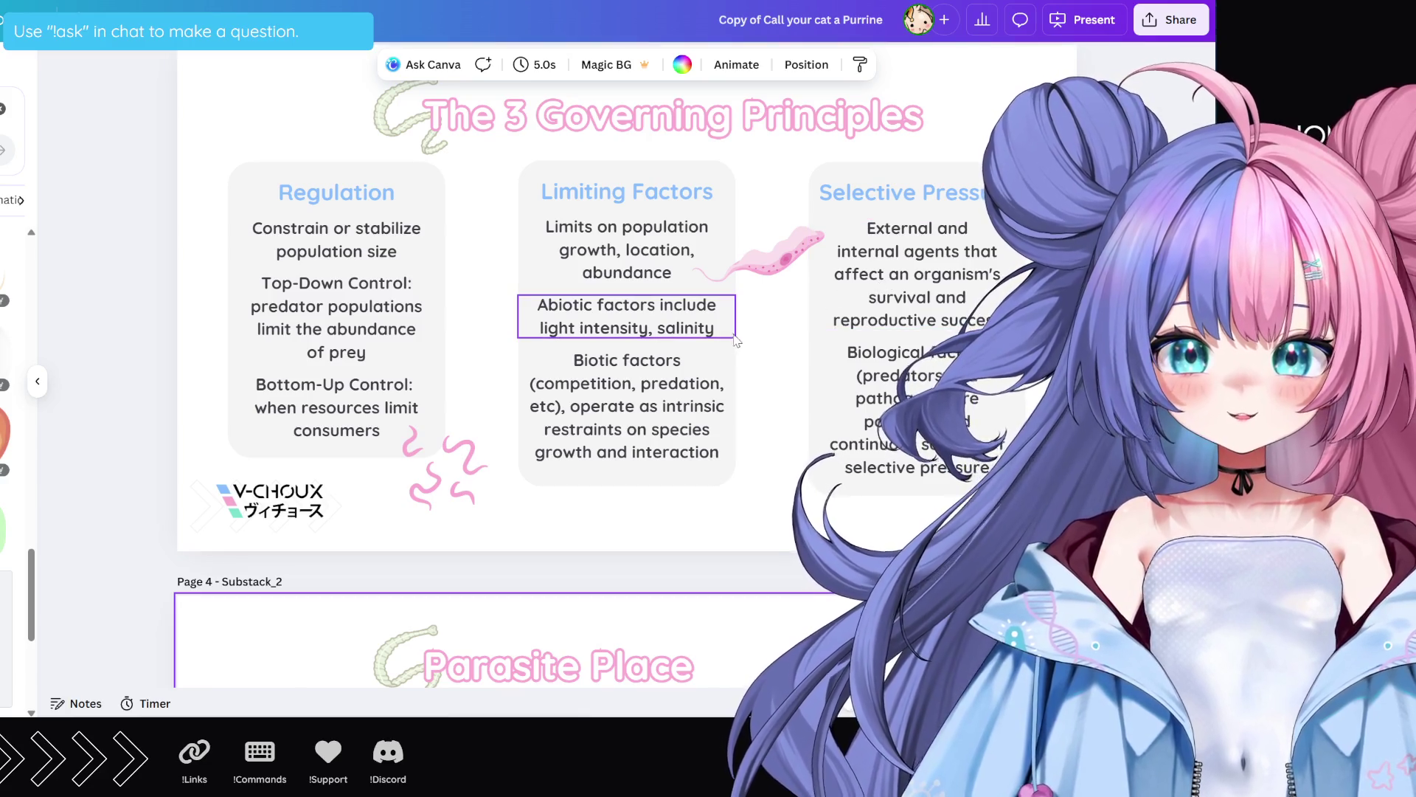
scroll(741, 345, down, 5)
scroll(745, 354, down, 1)
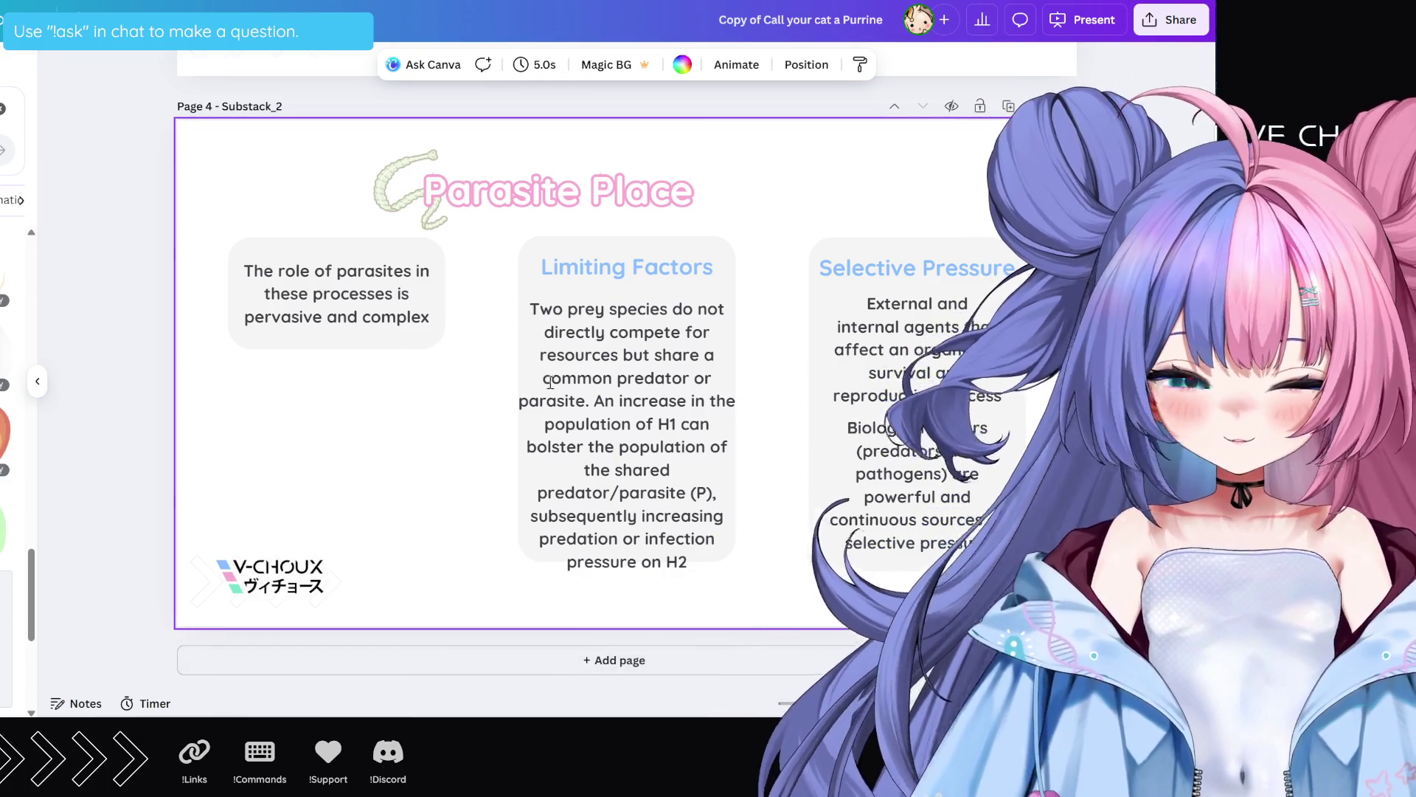
click(611, 270)
Step: Replace the Limiting Factors heading with 'Apparent Competition' and select it together with the explanation paragraph
triple_click(611, 270)
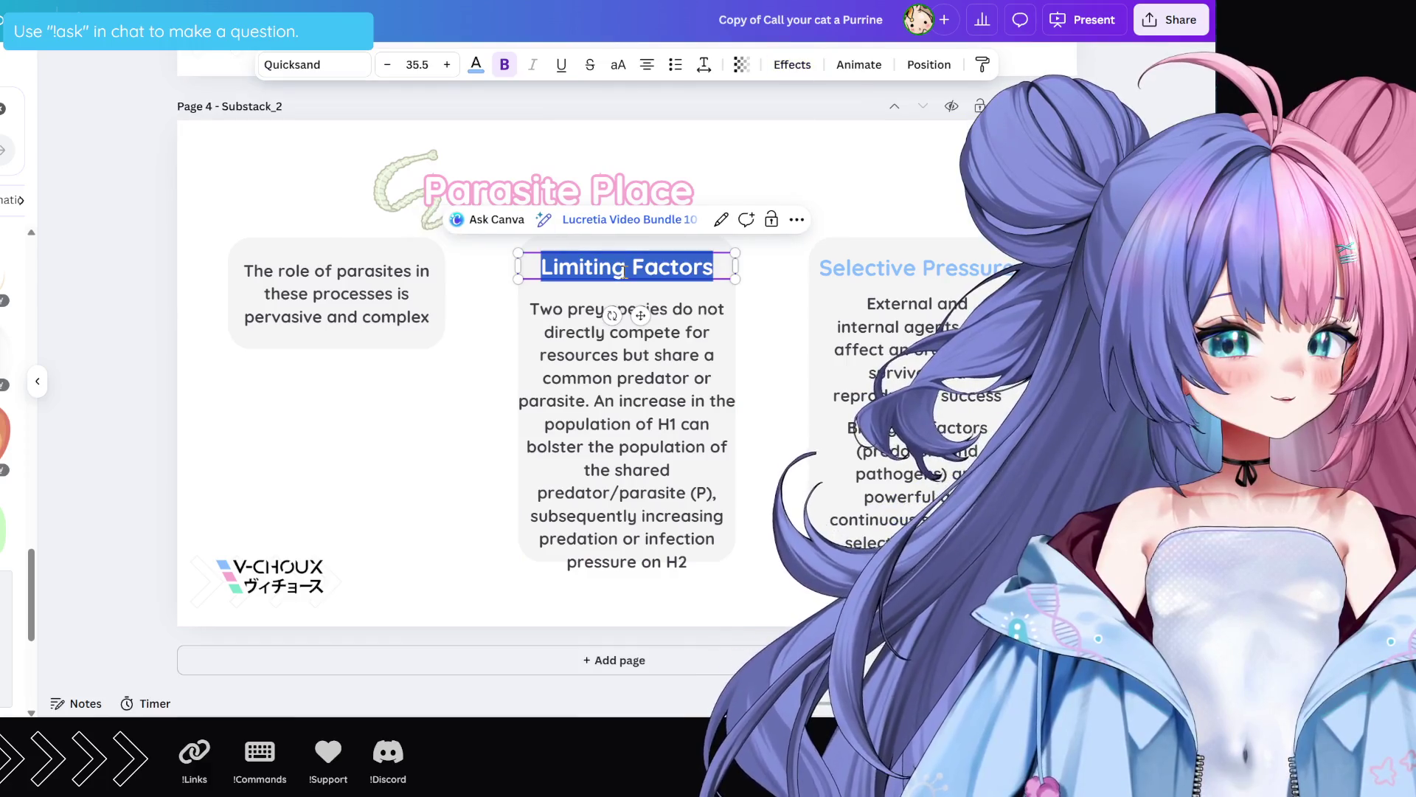
text(Apparent Competition)
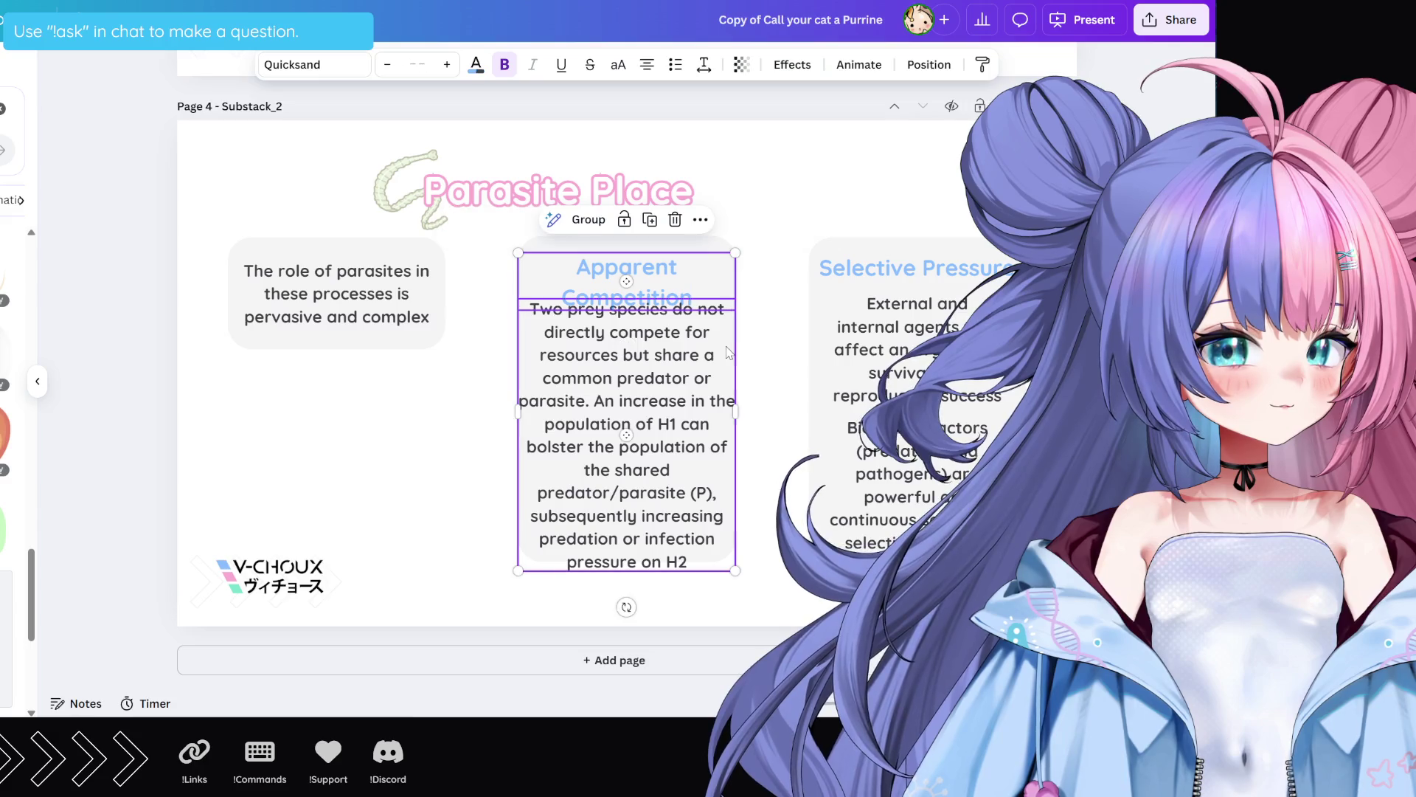
shift+click(731, 354)
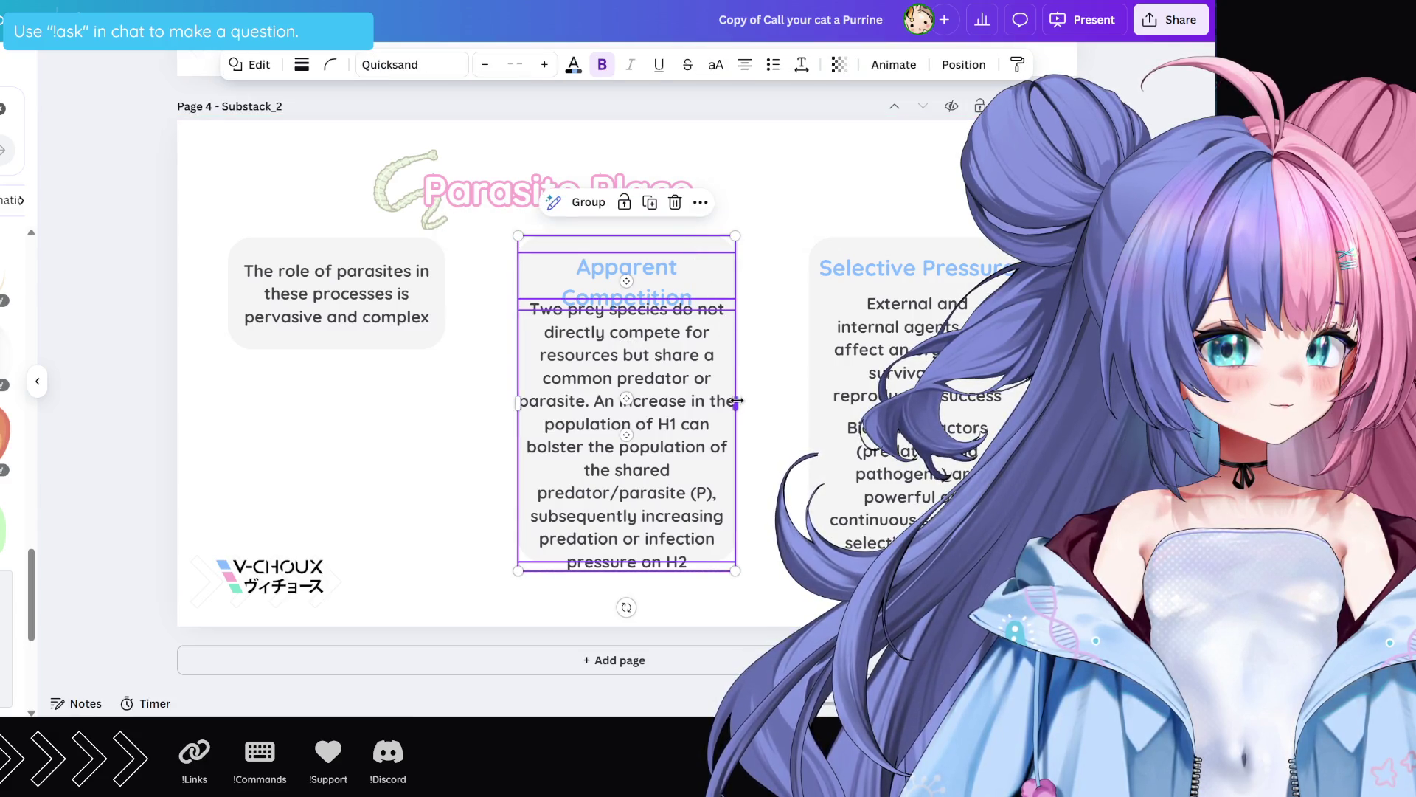